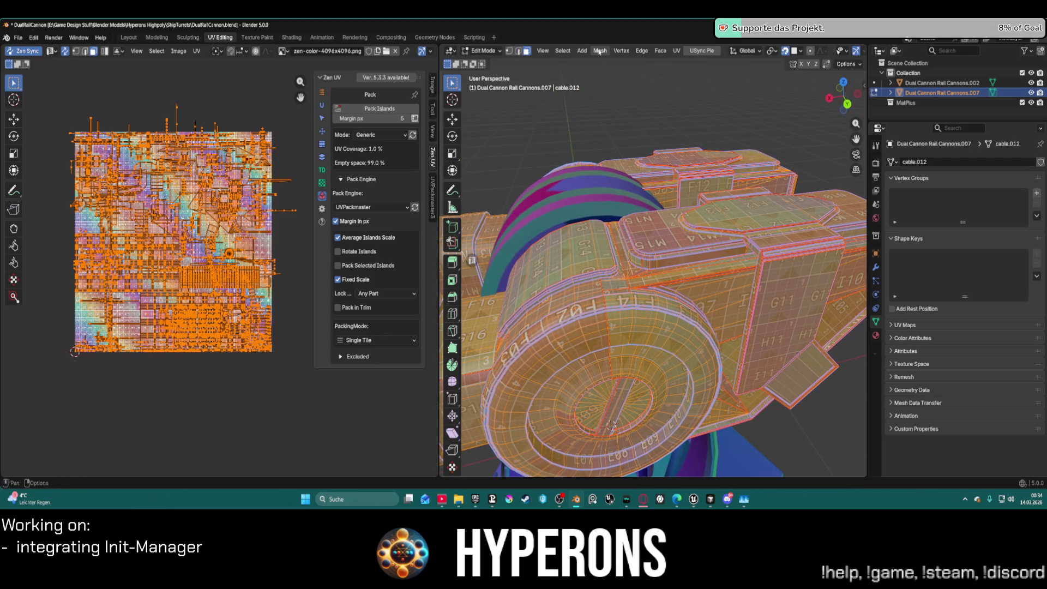
# Re-unwrap cable.012's selected faces with UV > Unwrap
pyautogui.click(196, 51)
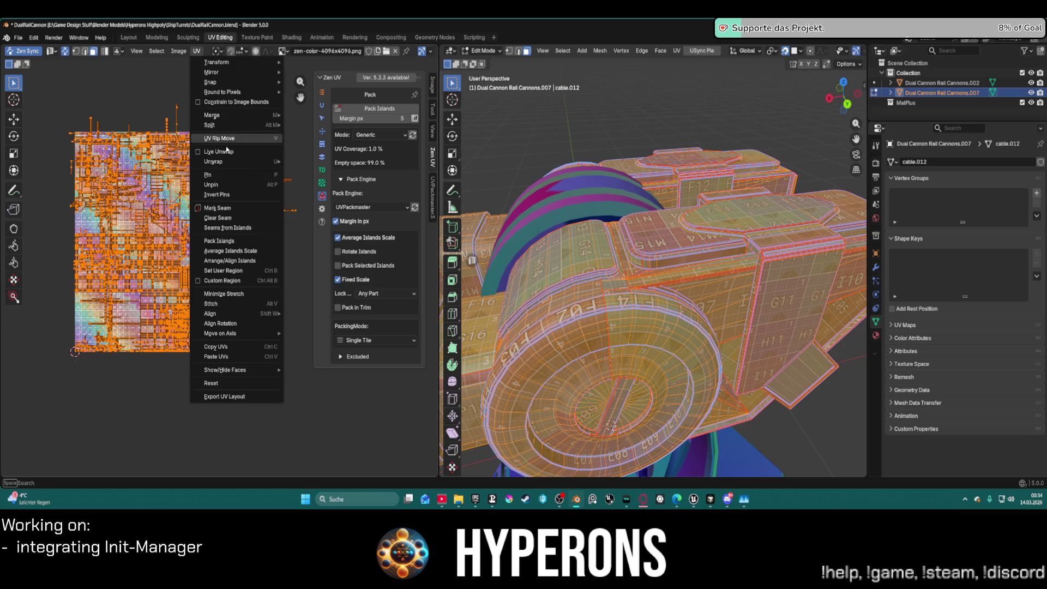
pyautogui.moveTo(245, 161)
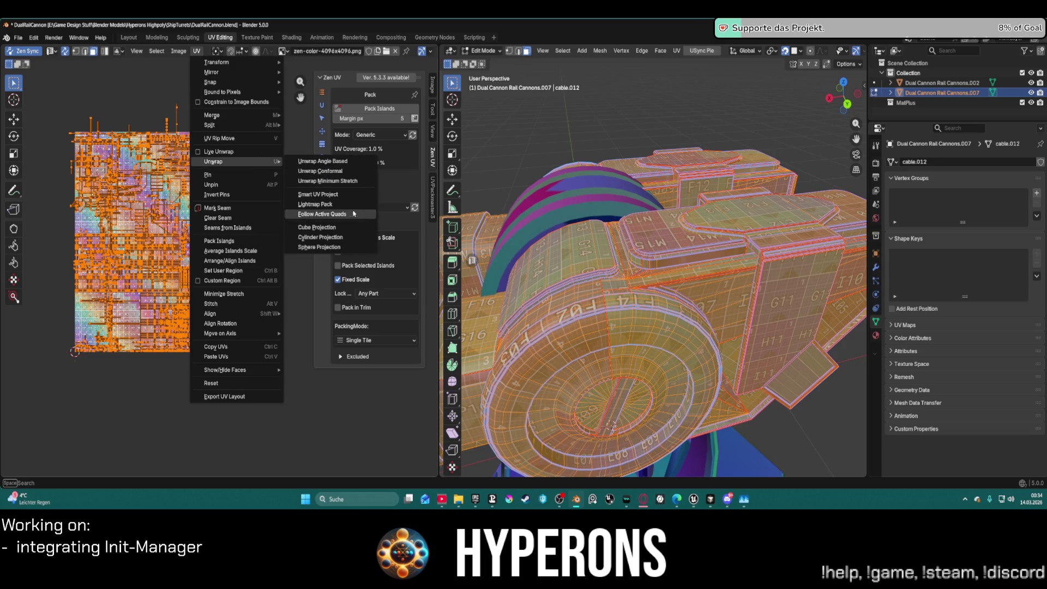
pyautogui.click(351, 173)
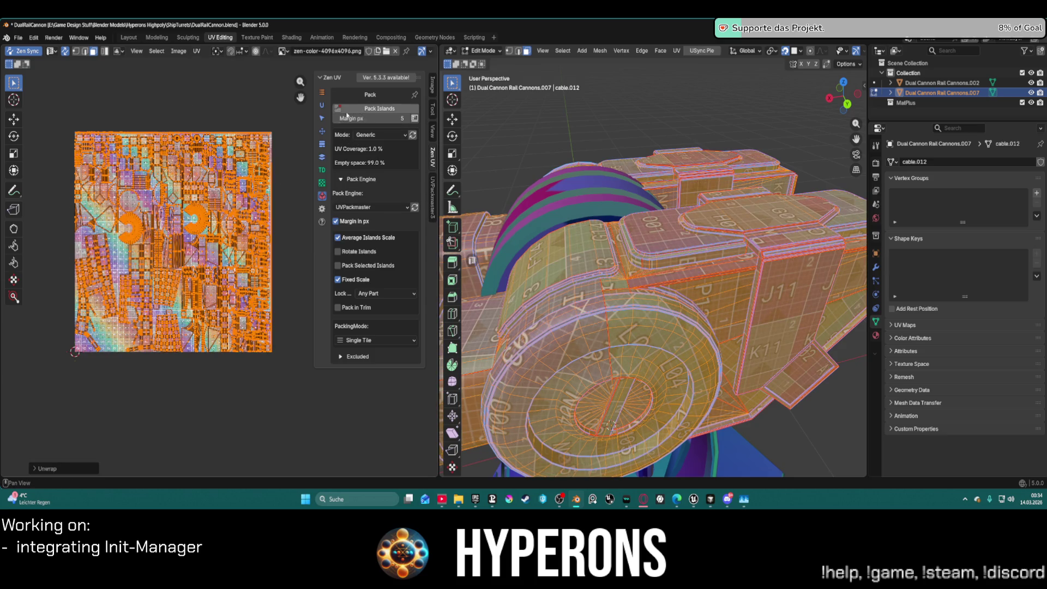
# World-orient cable.012's UV islands with Zen UV, then relax them
pyautogui.click(322, 131)
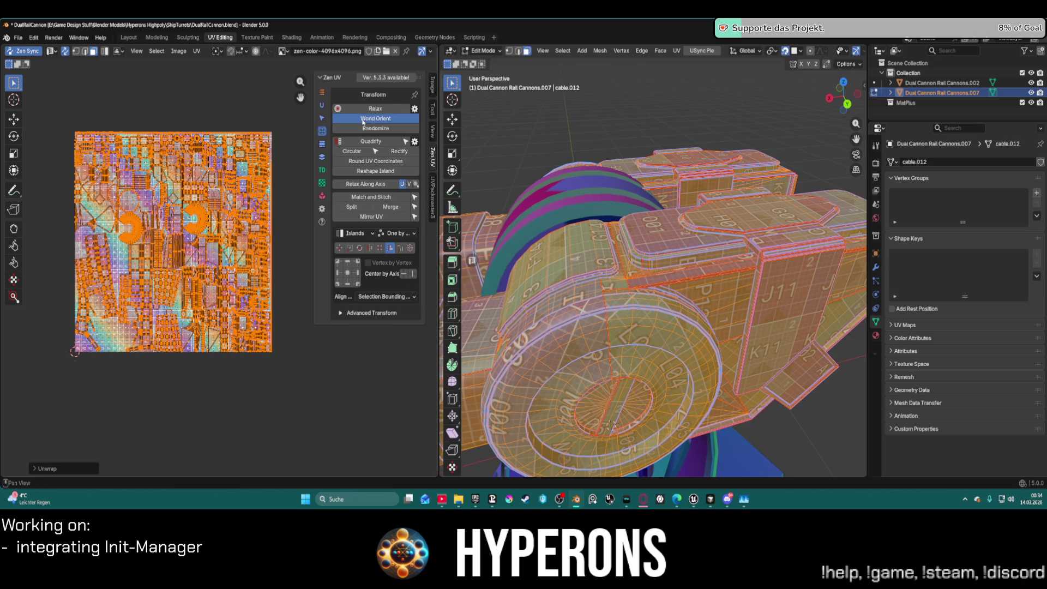
pyautogui.click(363, 119)
pyautogui.moveTo(726, 311)
pyautogui.mouseDown(button='middle')
pyautogui.moveTo(745, 316)
pyautogui.moveTo(703, 218)
pyautogui.mouseUp(button='middle')
pyautogui.rightClick(704, 216)
pyautogui.moveTo(834, 188)
pyautogui.mouseDown(button='middle')
pyautogui.moveTo(628, 205)
pyautogui.moveTo(640, 213)
pyautogui.mouseUp(button='middle')
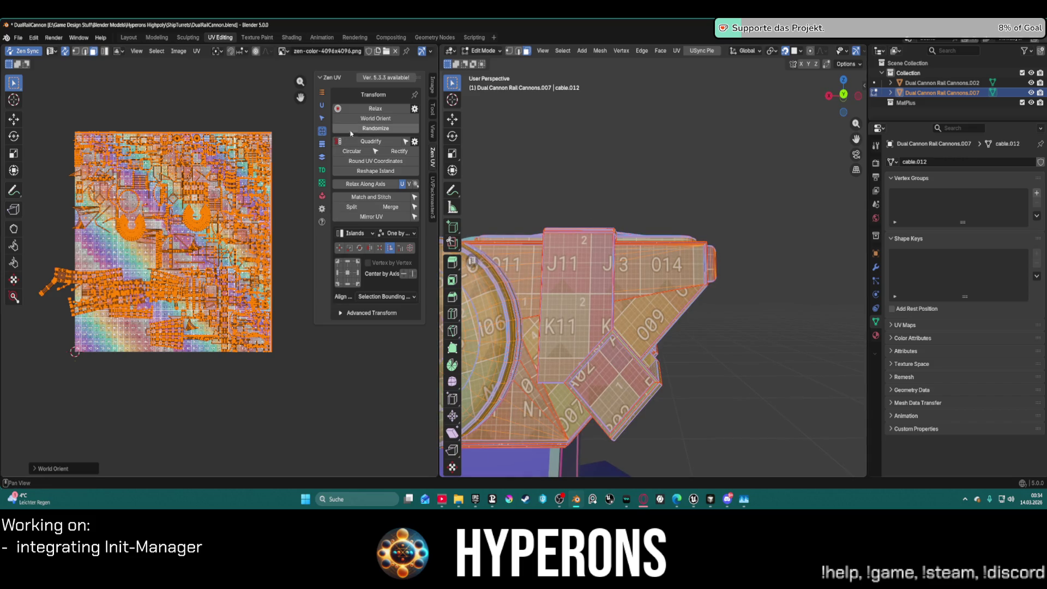
pyautogui.click(371, 118)
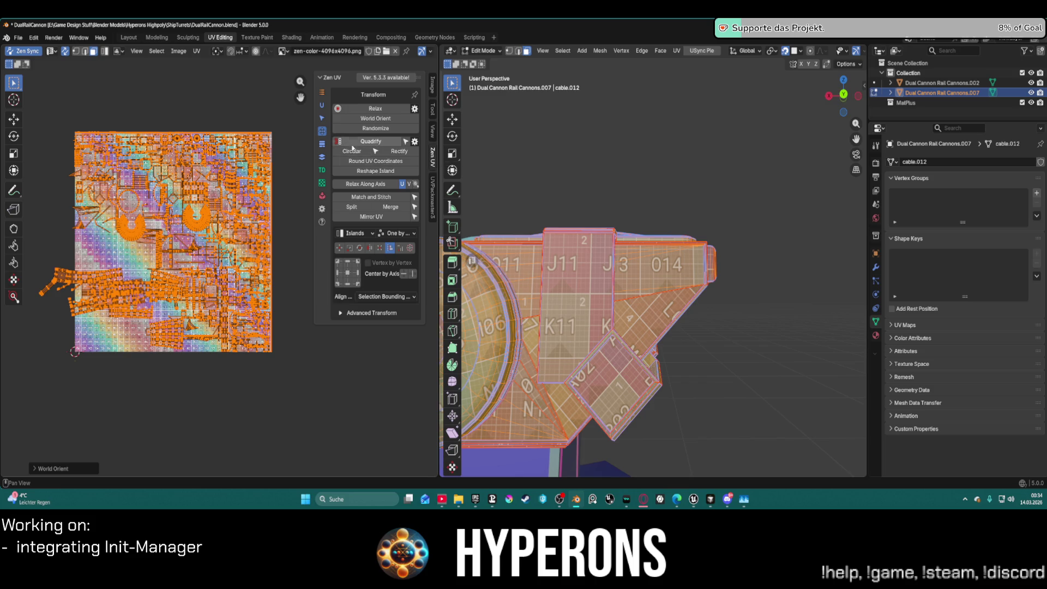
pyautogui.click(374, 109)
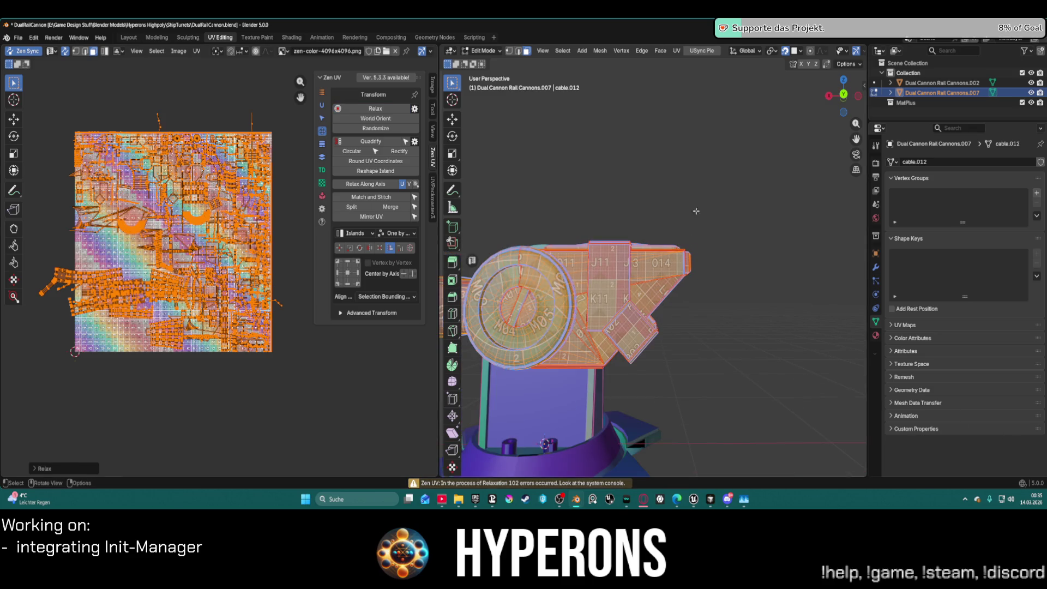
# Quadrify cable.012's UV islands into quad grids with Zen UV, then rectify them
pyautogui.moveTo(858, 134); pyautogui.dragTo(786, 229)
pyautogui.moveTo(787, 229); pyautogui.dragTo(562, 230, button='middle')
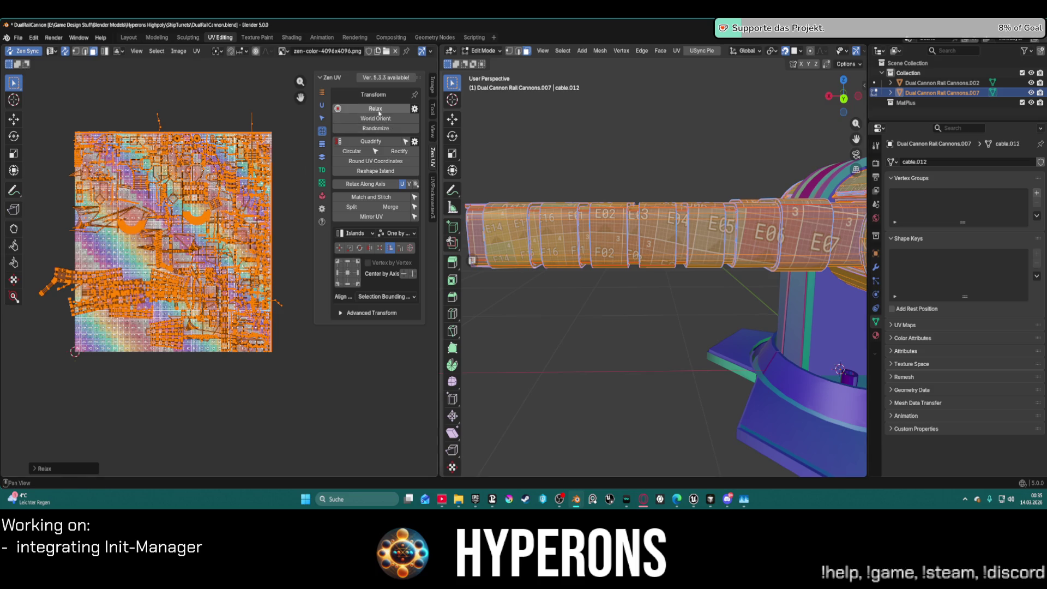
pyautogui.click(379, 141)
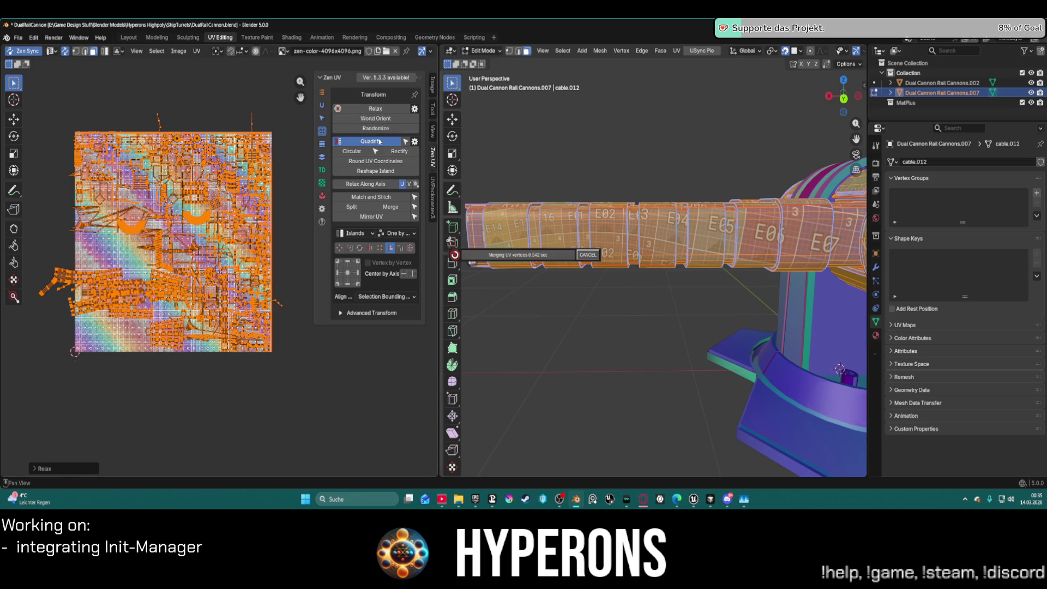
pyautogui.scroll(-2, 489, 178)
pyautogui.moveTo(489, 177)
pyautogui.mouseDown(button='middle')
pyautogui.moveTo(587, 215)
pyautogui.moveTo(625, 208)
pyautogui.moveTo(740, 221)
pyautogui.mouseUp(button='middle')
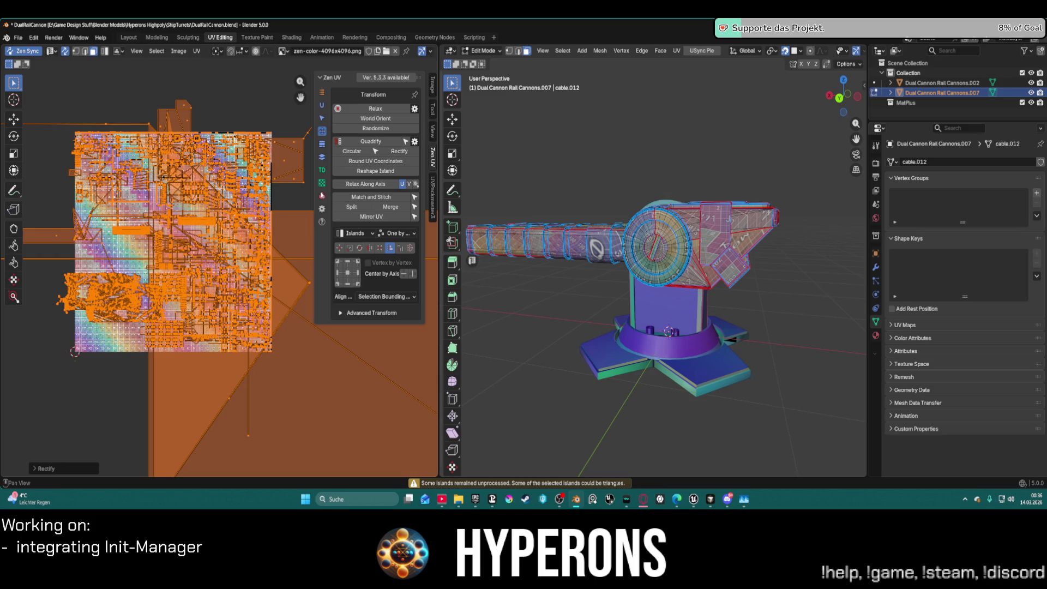
pyautogui.click(322, 106)
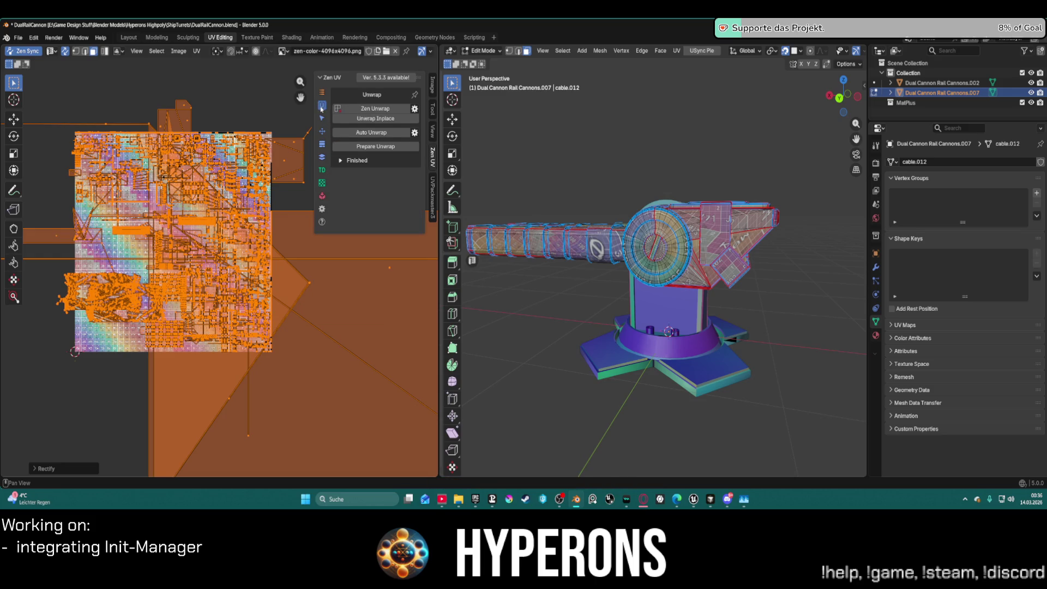
# Auto-unwrap cable.012's UVs with Zen UV
pyautogui.click(378, 134)
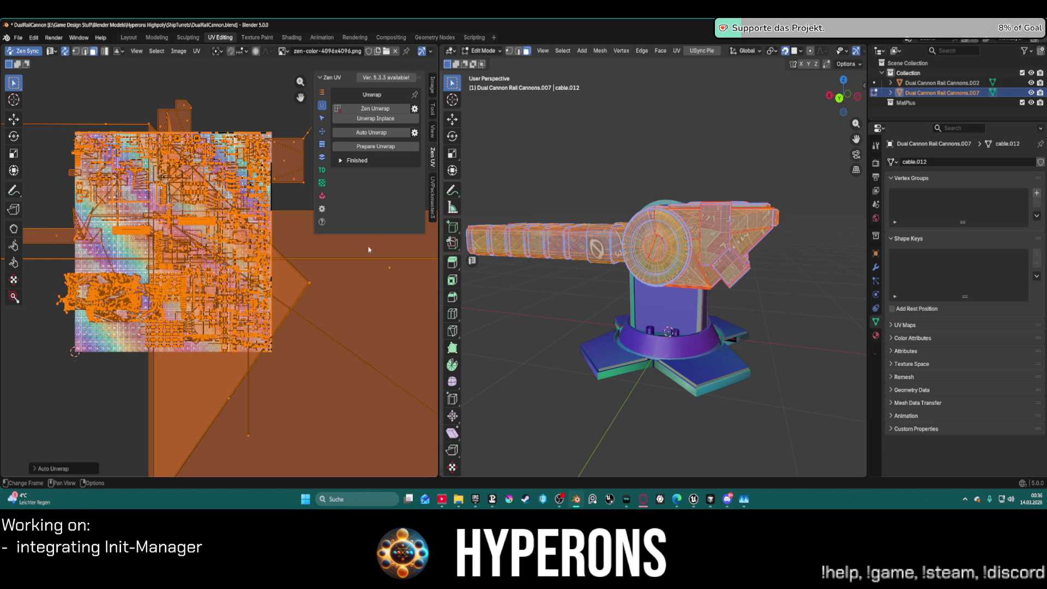
pyautogui.scroll(2, 654, 229)
pyautogui.moveTo(654, 229); pyautogui.dragTo(658, 195, button='middle')
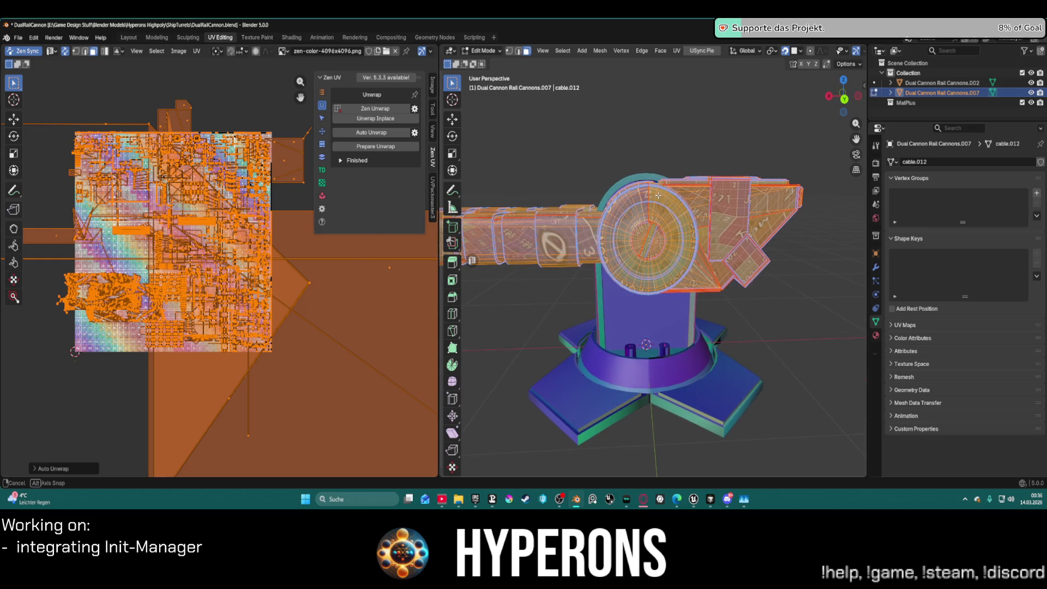
# Align the cable's UV islands to world orientation
pyautogui.click(320, 133)
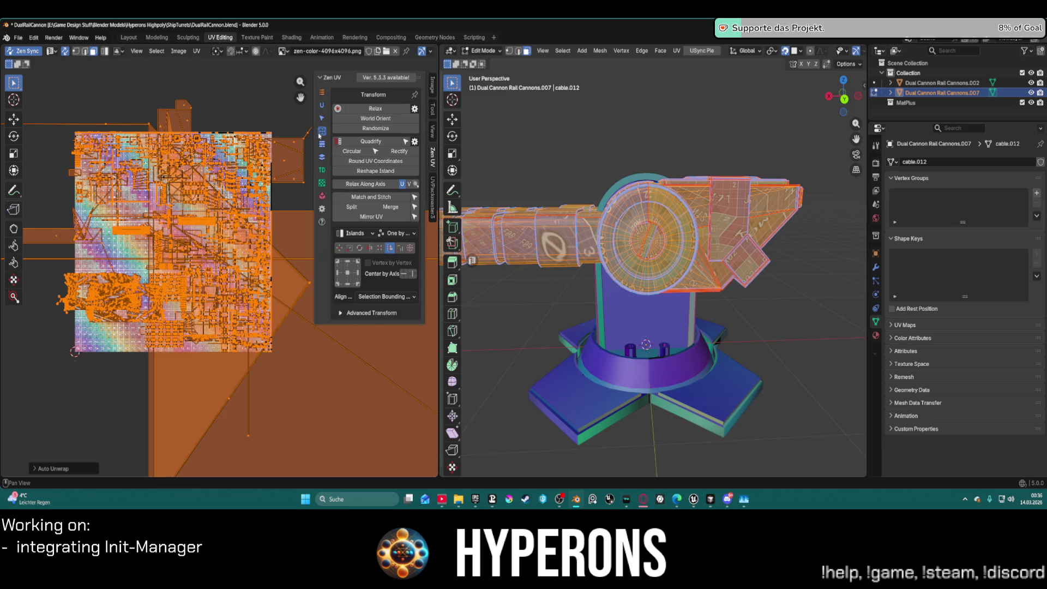
pyautogui.click(378, 119)
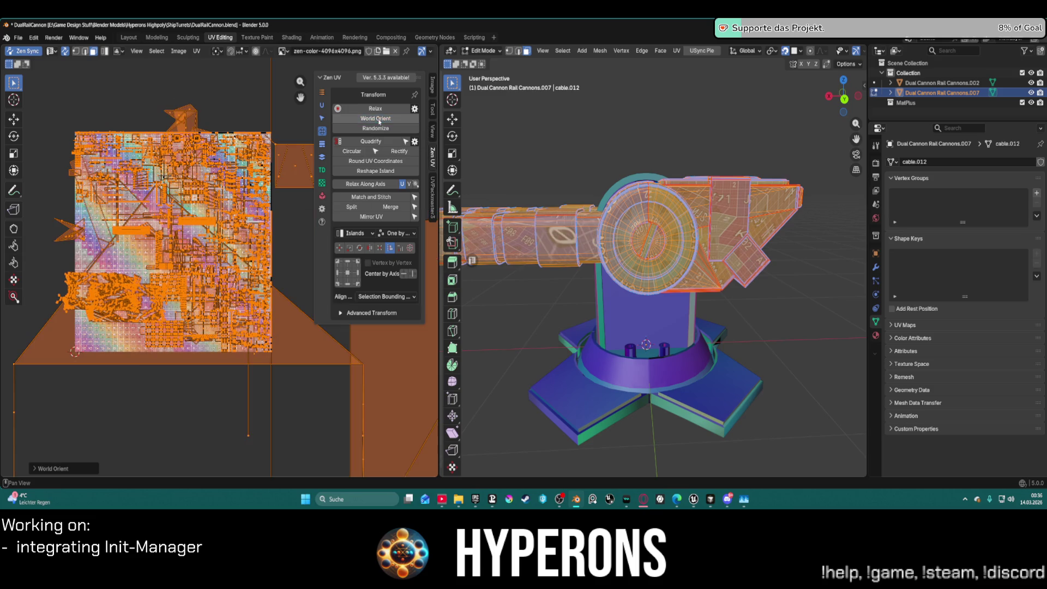
pyautogui.moveTo(682, 305); pyautogui.dragTo(751, 312, button='middle')
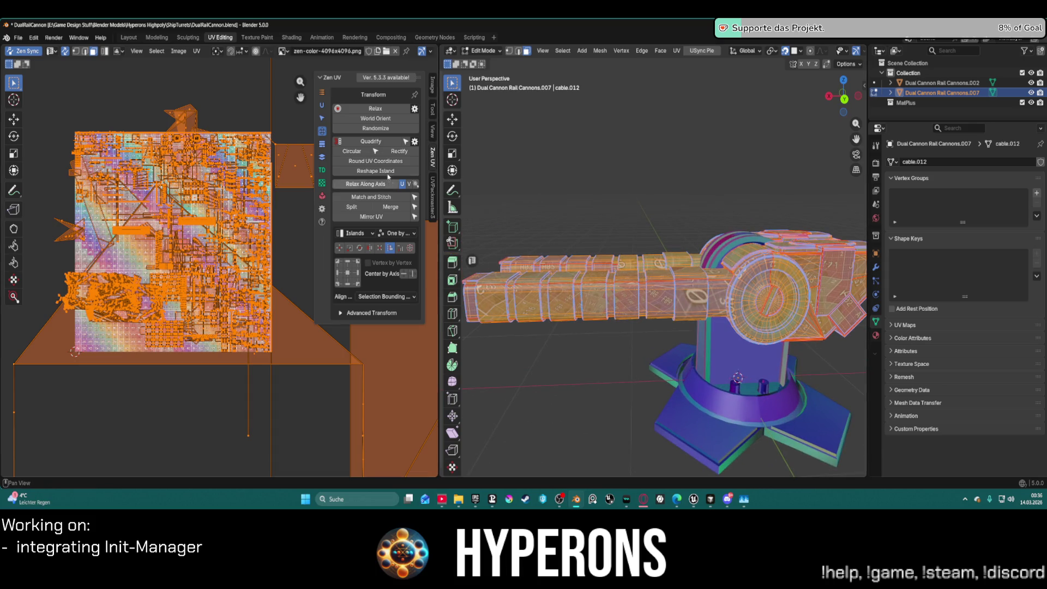
pyautogui.click(321, 106)
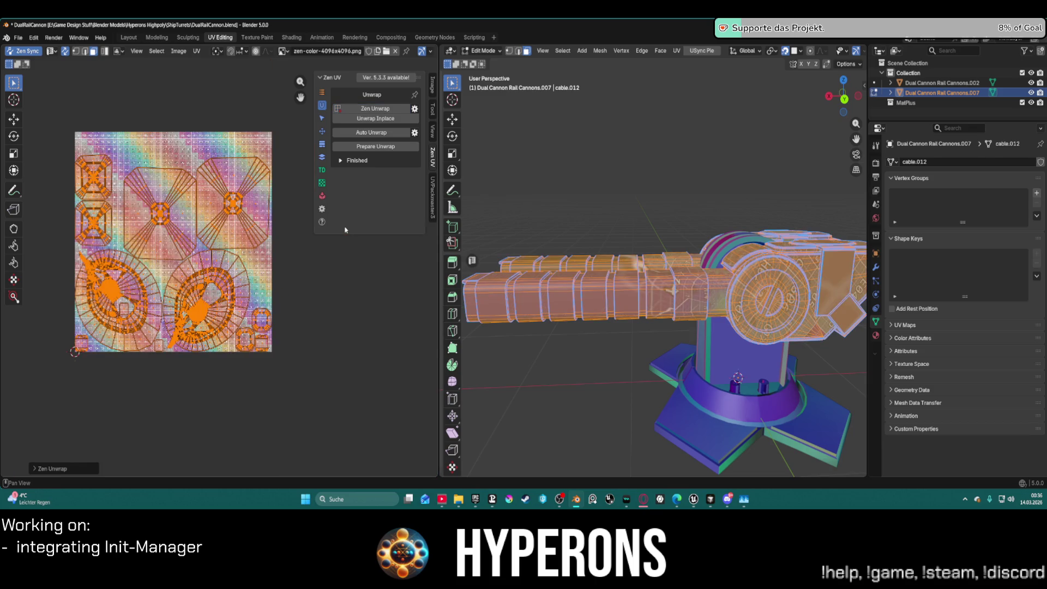
# Unwrap cable.012 in place, then auto-unwrap it with Alt+Shift+U, correcting 63 UV faces
pyautogui.click(374, 121)
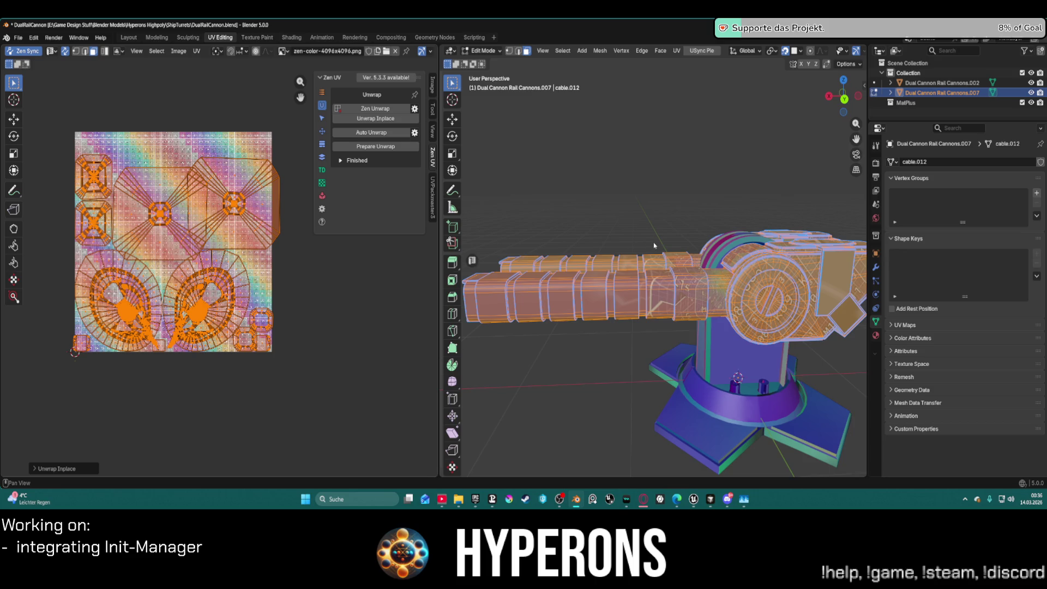
pyautogui.hotkey('alt', 'shift', 'u')
pyautogui.scroll(1, 616, 294)
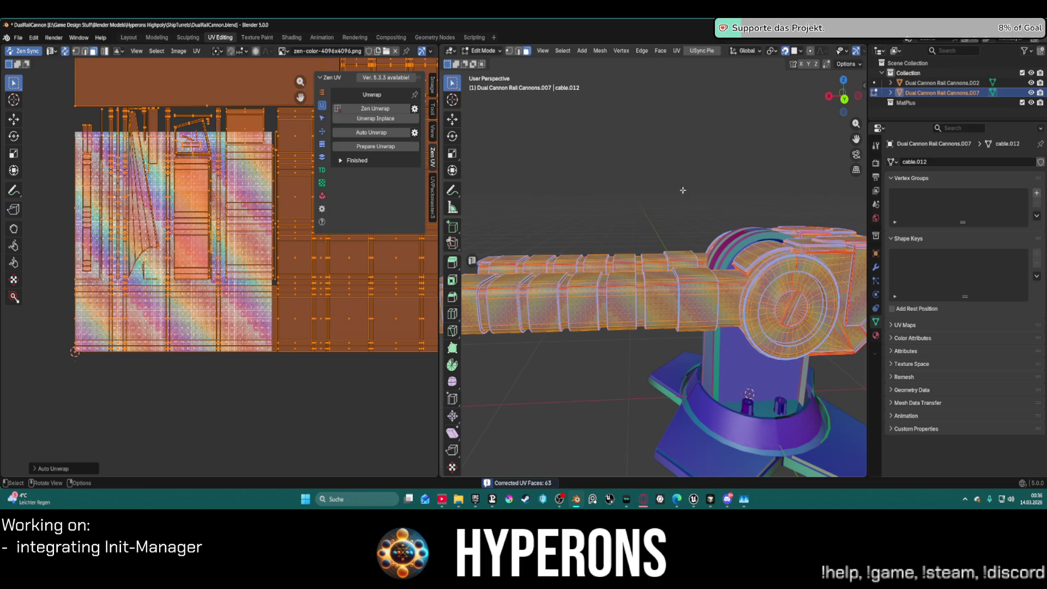
pyautogui.scroll(-8, 240, 175)
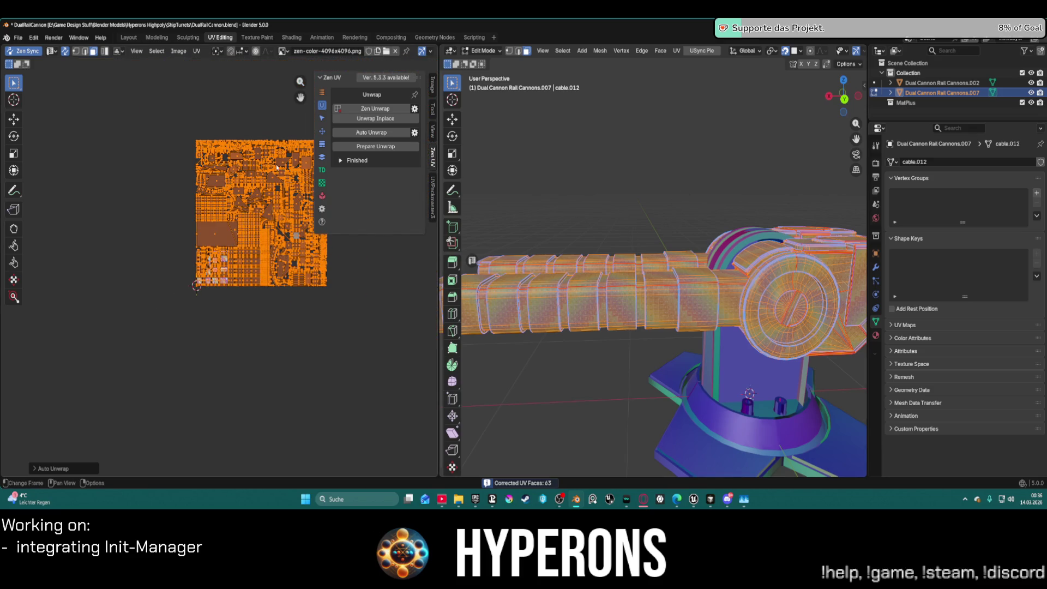
pyautogui.scroll(5, 566, 273)
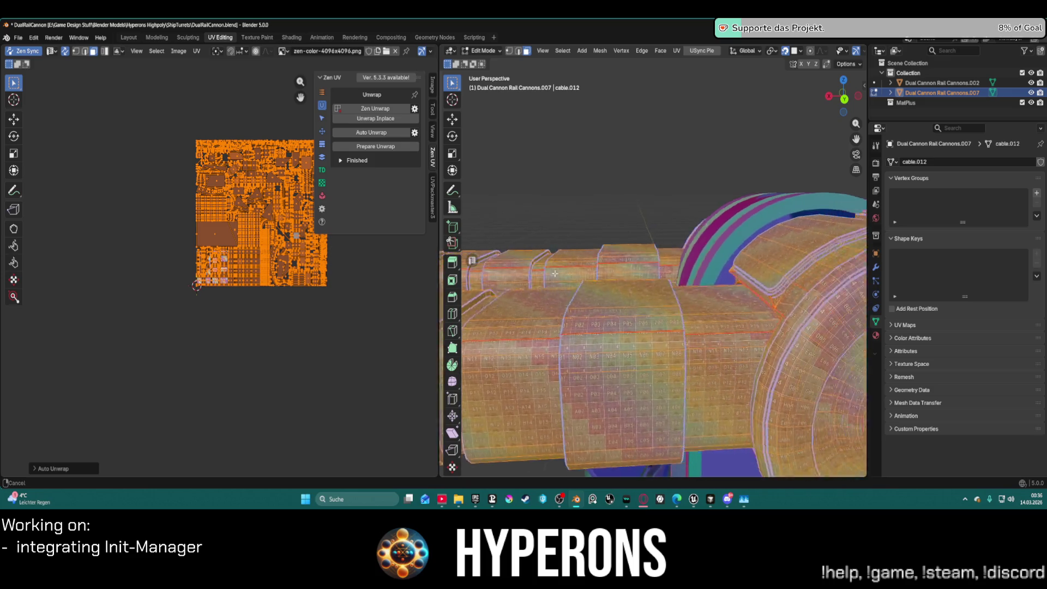
pyautogui.scroll(-3, 565, 273)
pyautogui.scroll(-4, 606, 256)
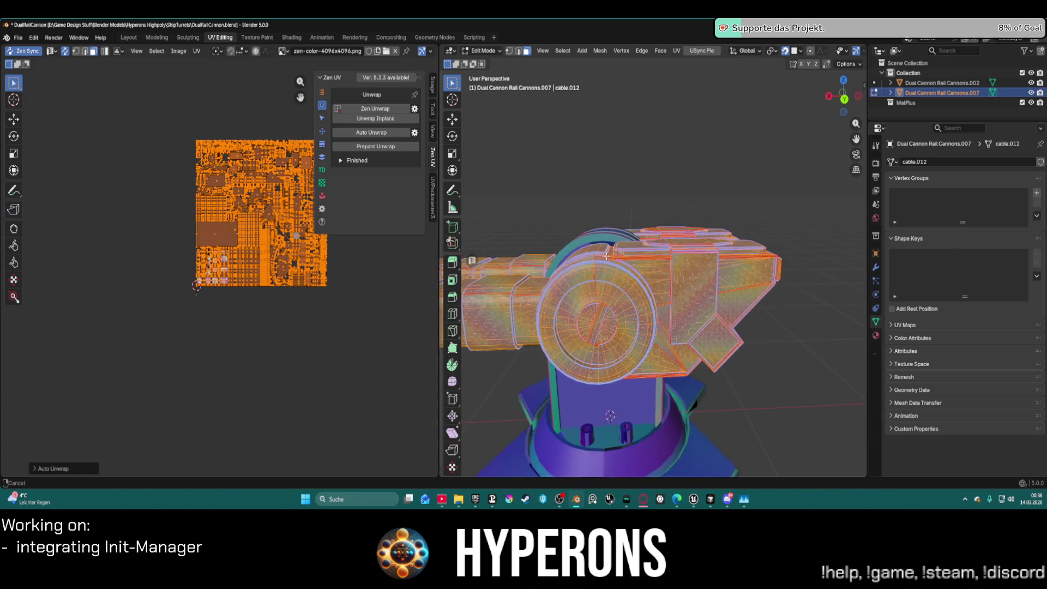
pyautogui.scroll(4, 606, 255)
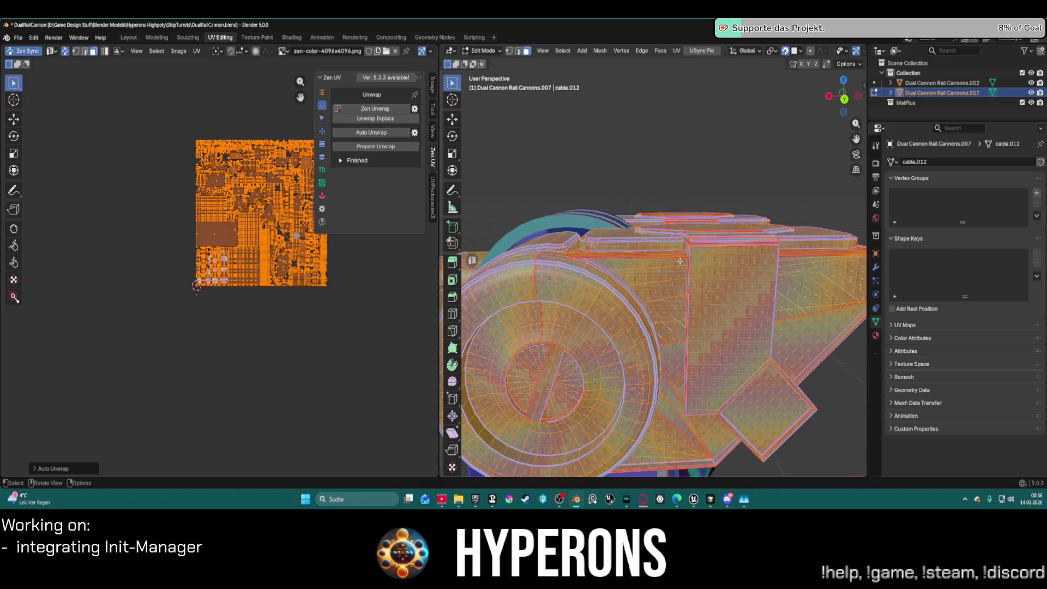
pyautogui.click(322, 169)
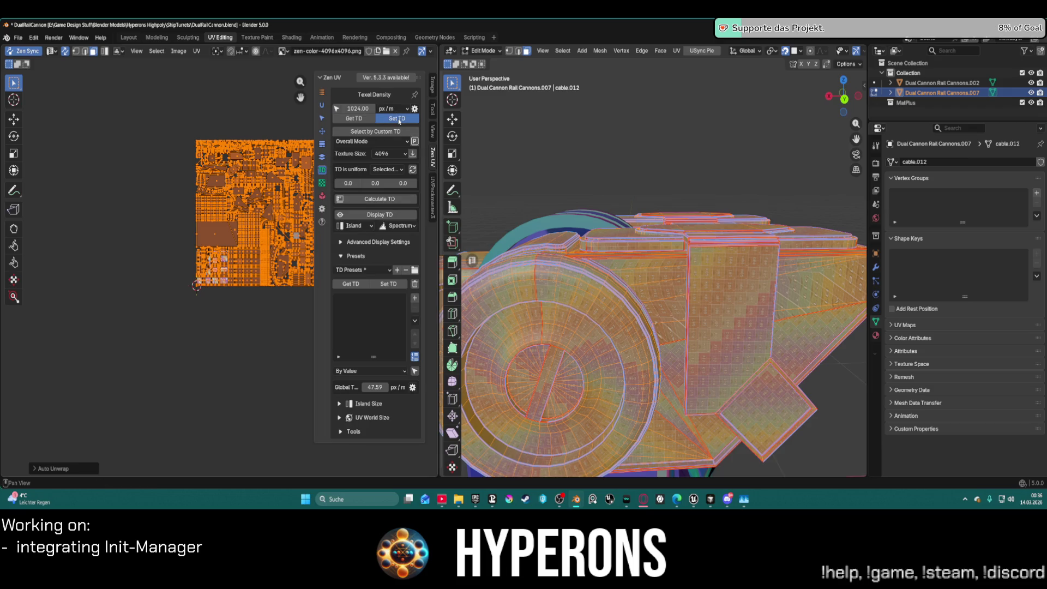
# Set the cable's UV islands to 1024 px/m texel density for a 4096 texture
pyautogui.click(397, 119)
pyautogui.scroll(-3, 604, 291)
pyautogui.keyDown('shift'); pyautogui.moveTo(603, 292); pyautogui.dragTo(786, 283, button='middle'); pyautogui.keyUp('shift')
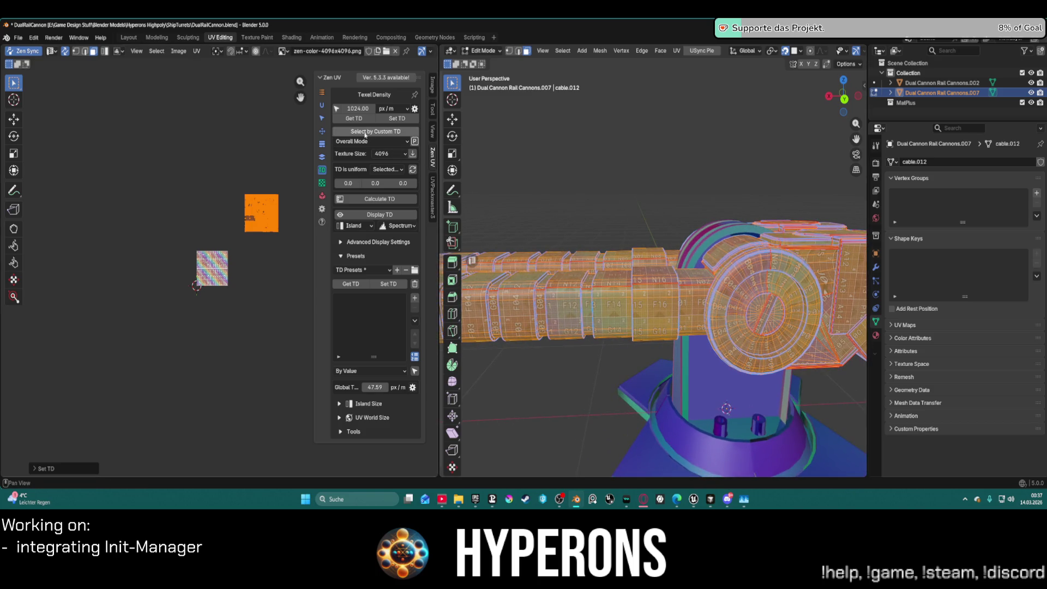
# World-orient the islands and check them on the barrel and in the UV view
pyautogui.click(322, 131)
pyautogui.click(375, 118)
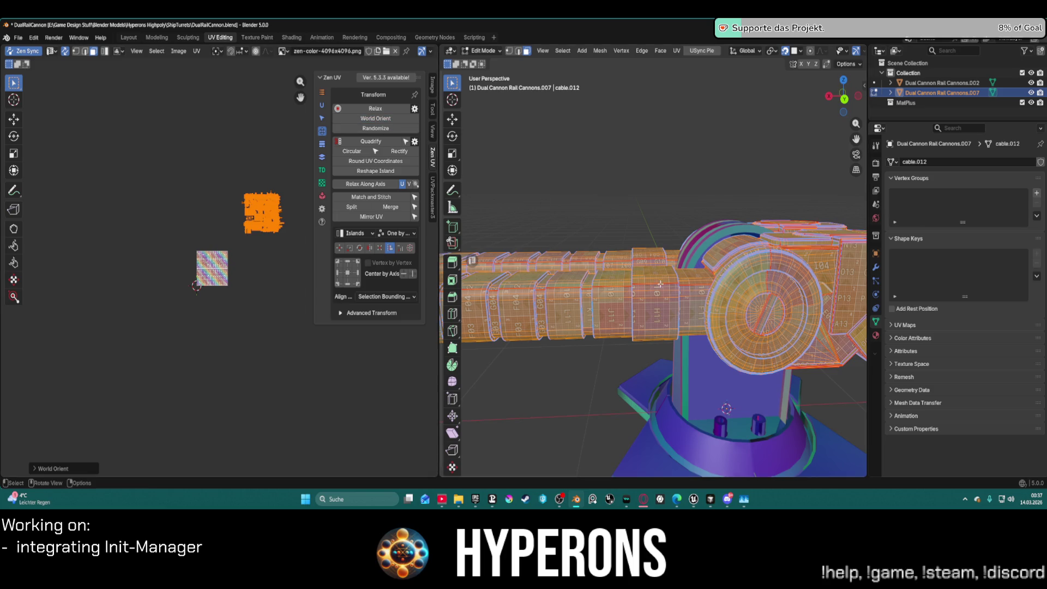
pyautogui.scroll(4, 700, 311)
pyautogui.scroll(-6, 700, 311)
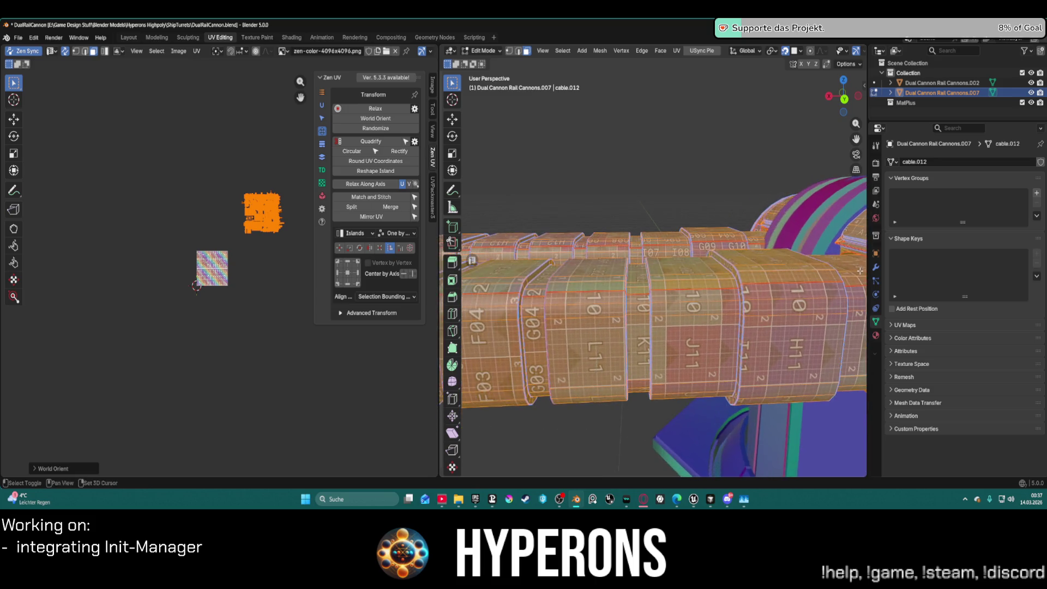
pyautogui.moveTo(773, 263); pyautogui.dragTo(717, 226, button='middle')
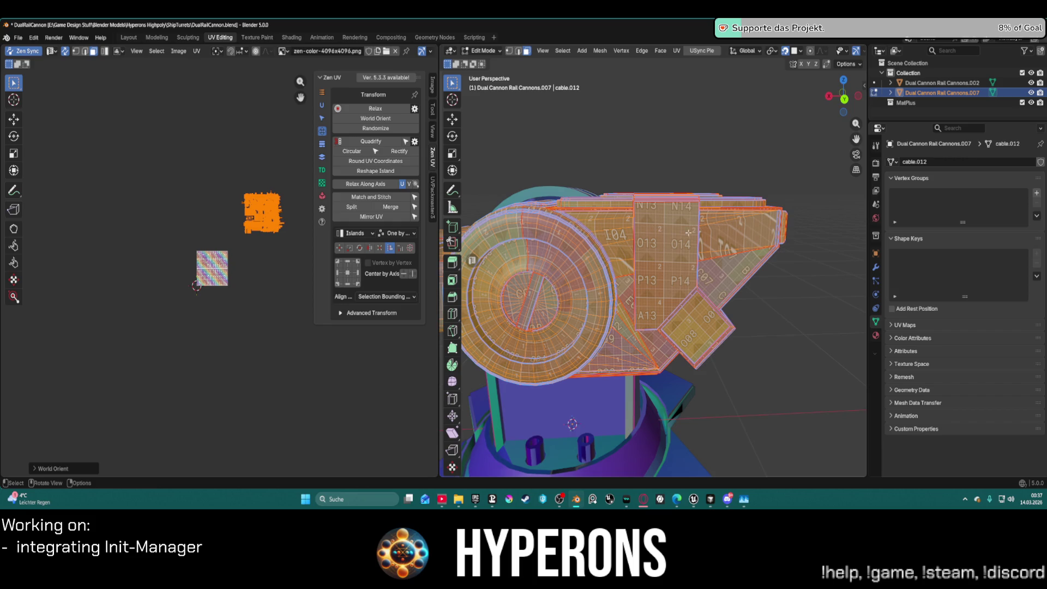
pyautogui.scroll(5, 252, 168)
pyautogui.moveTo(252, 168); pyautogui.dragTo(145, 227, button='middle')
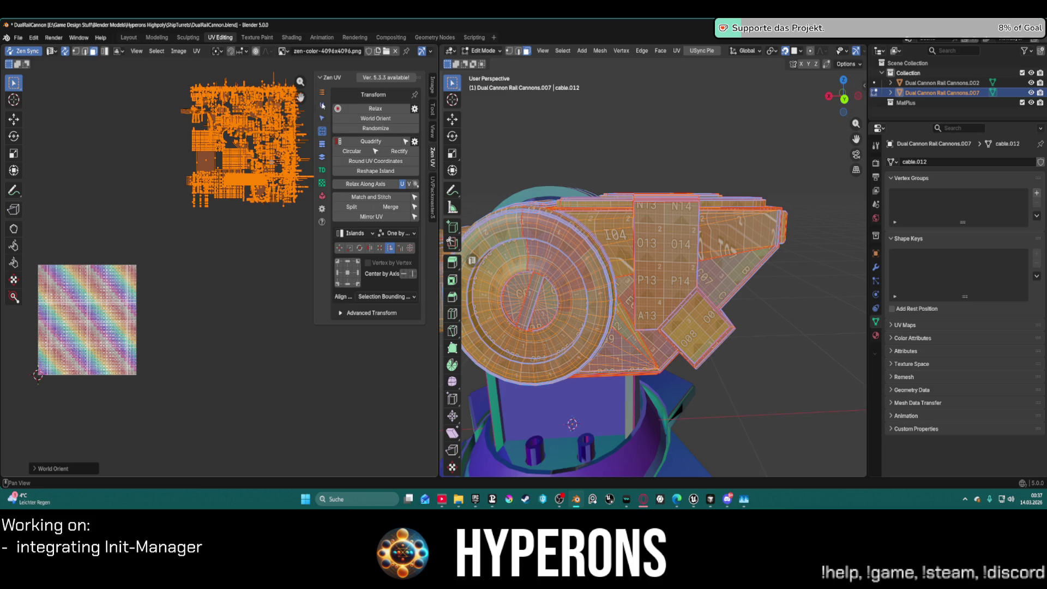
pyautogui.click(321, 106)
pyautogui.click(413, 133)
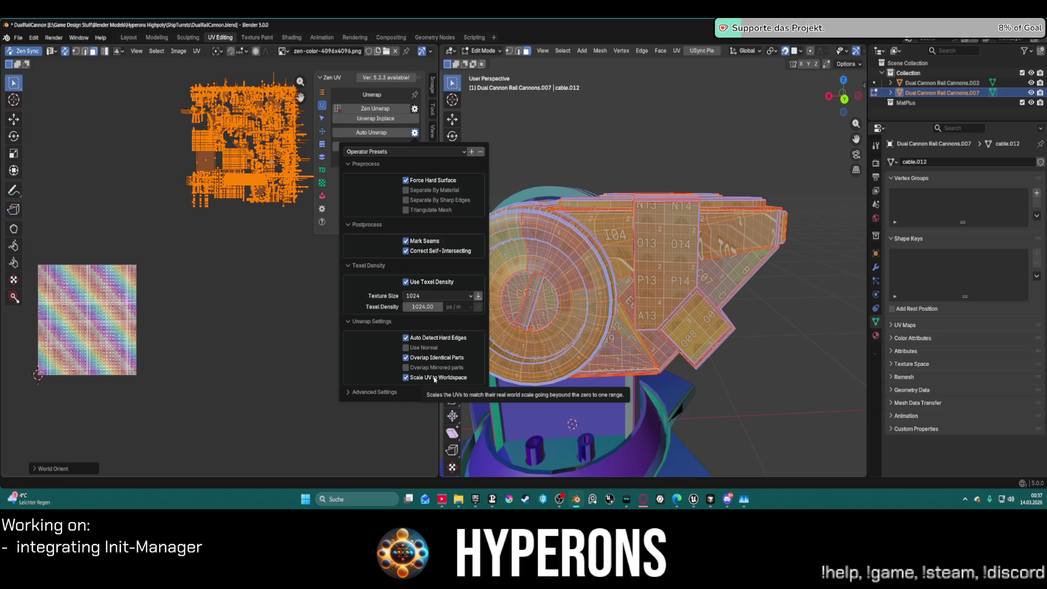
# Auto-unwrap hard surface with seams, sharp-edge separation and 1024 texel density, correcting 119 faces
pyautogui.click(370, 390)
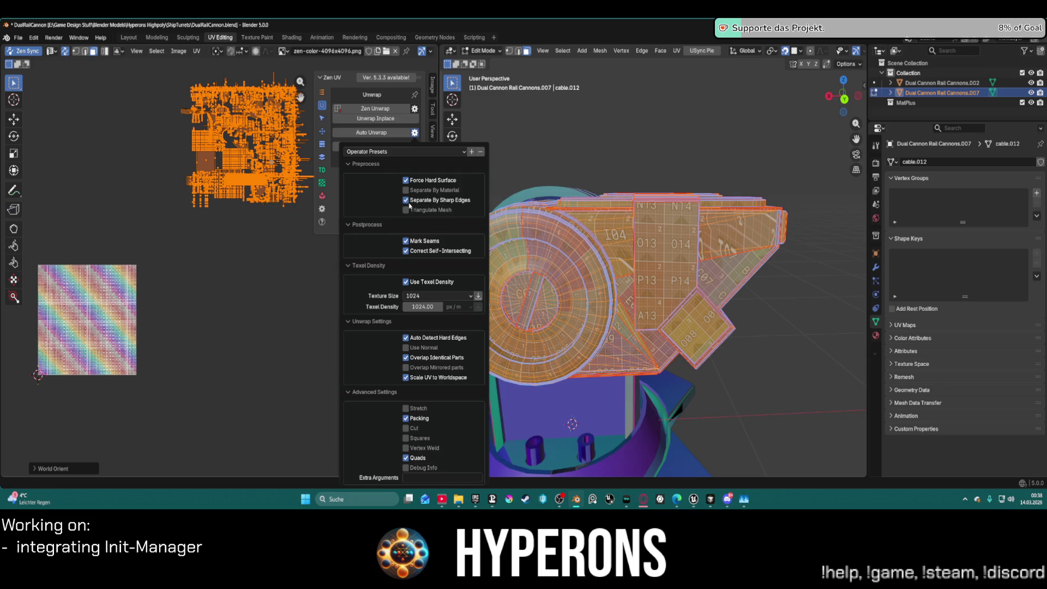
pyautogui.click(371, 132)
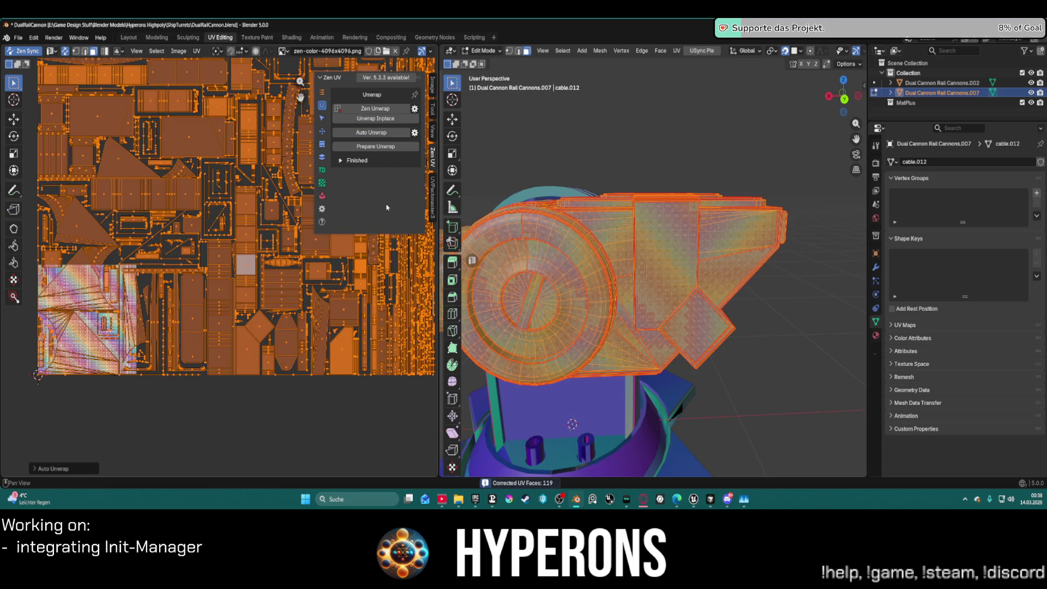
pyautogui.scroll(4, 744, 211)
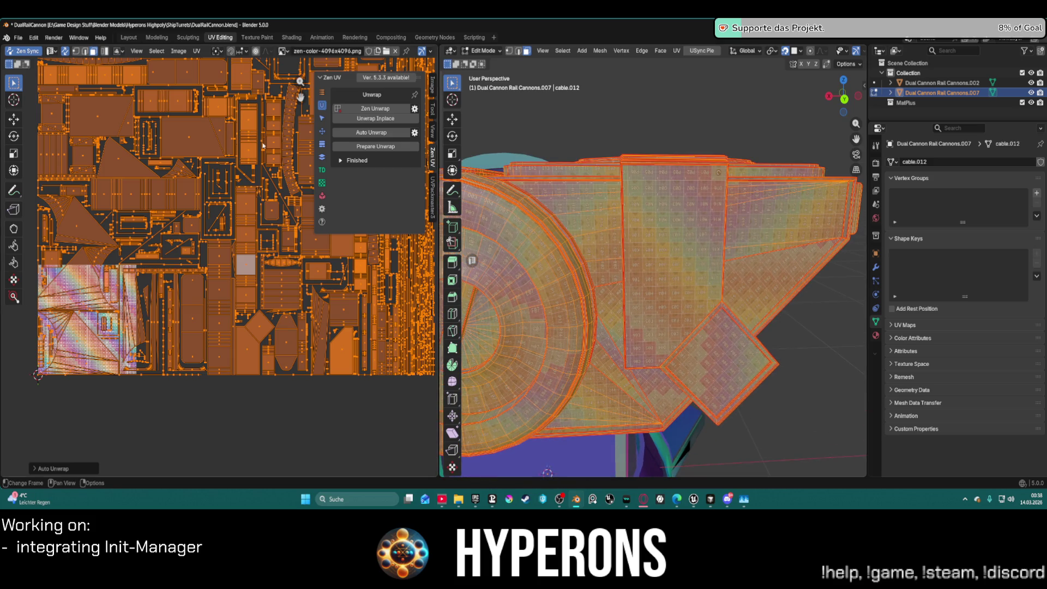
# Set all UV islands to 1024 px/m texel density for a 4096 texture
pyautogui.click(322, 170)
pyautogui.click(401, 119)
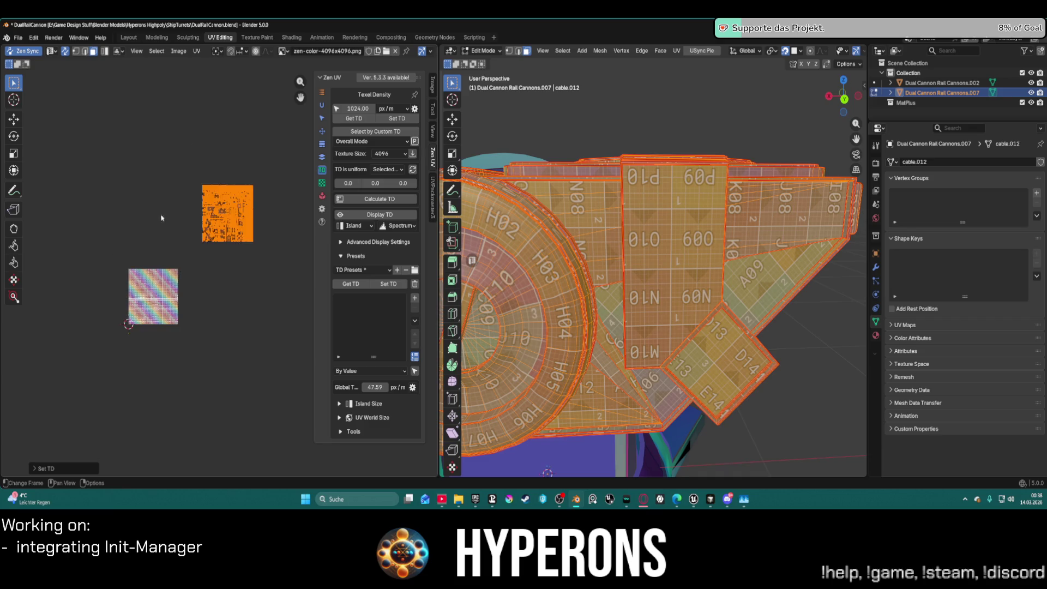
pyautogui.scroll(5, 227, 218)
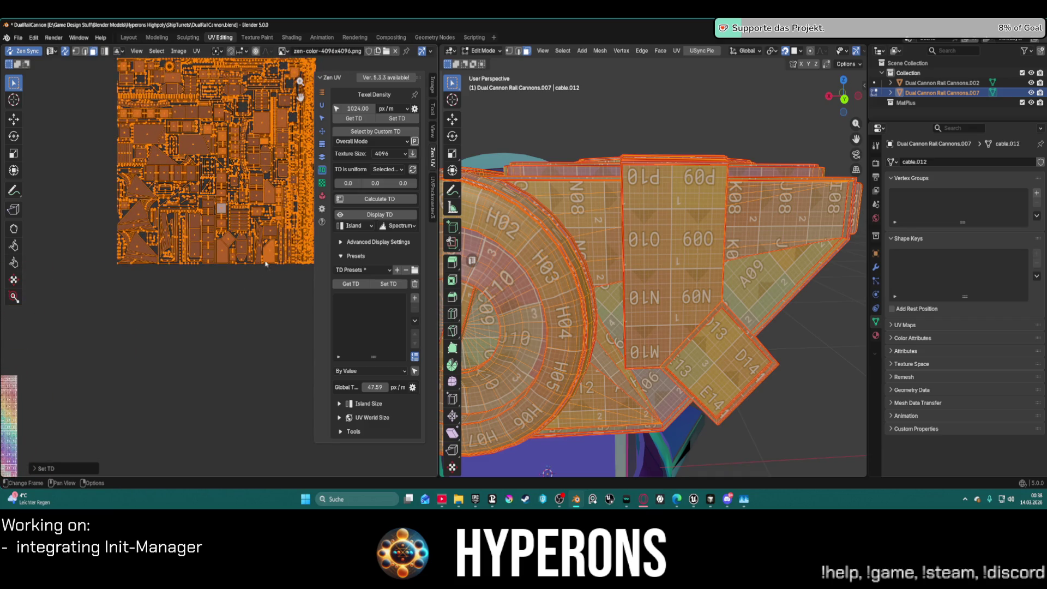
# Stack all matching UV islands on top of each other
pyautogui.click(322, 158)
pyautogui.click(375, 108)
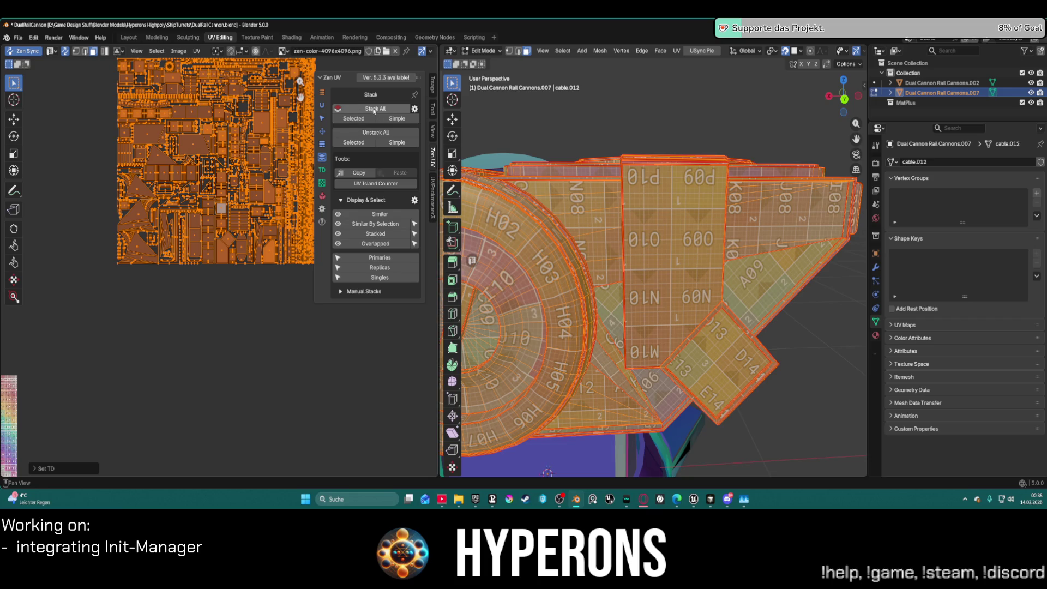
pyautogui.click(323, 132)
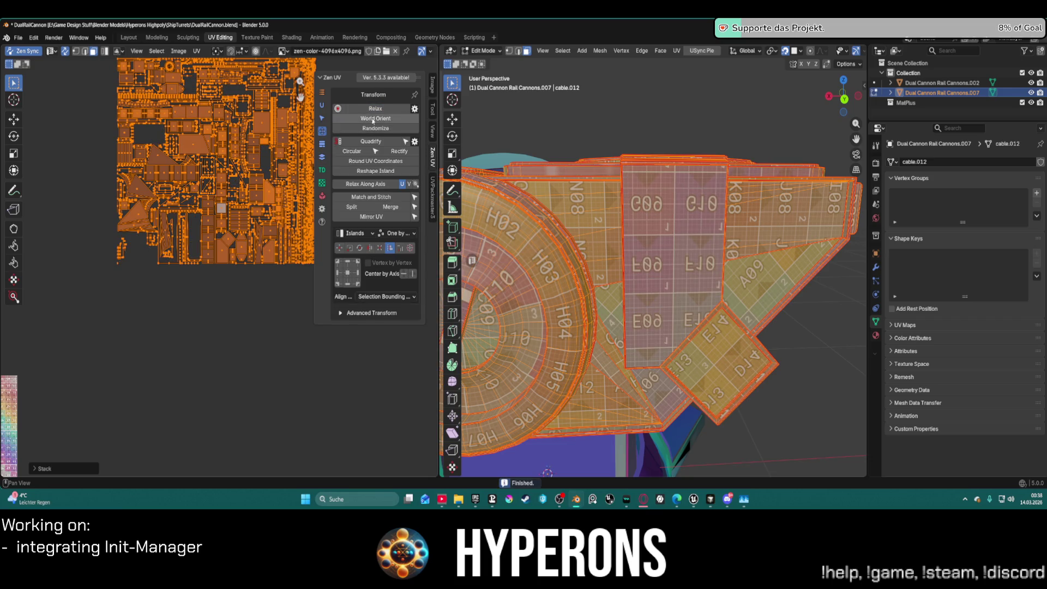
# World-orient the islands and try packing them; packing stops for lack of space
pyautogui.click(373, 119)
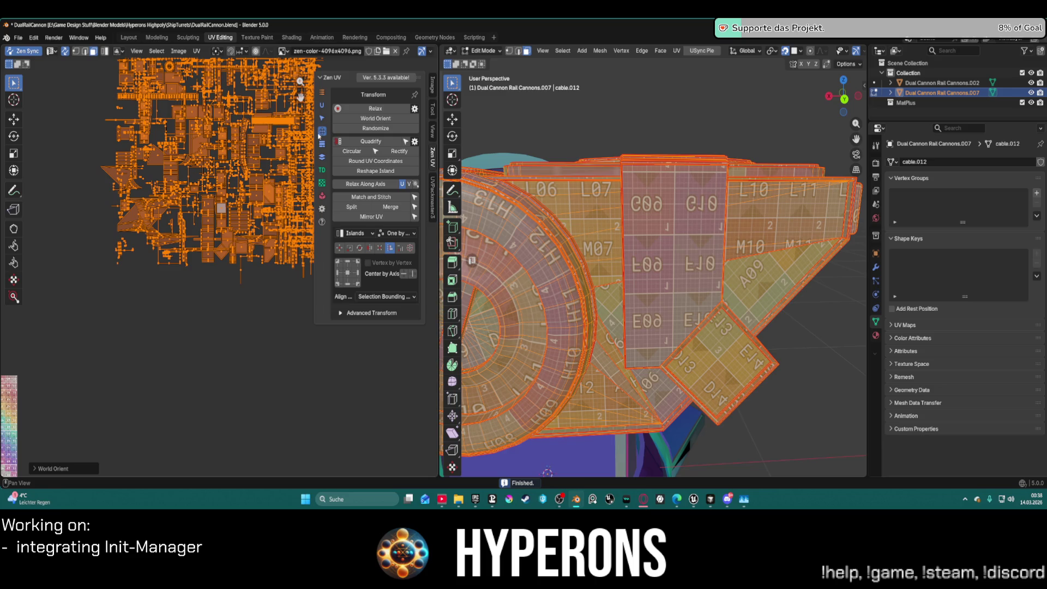
pyautogui.click(322, 194)
pyautogui.click(351, 109)
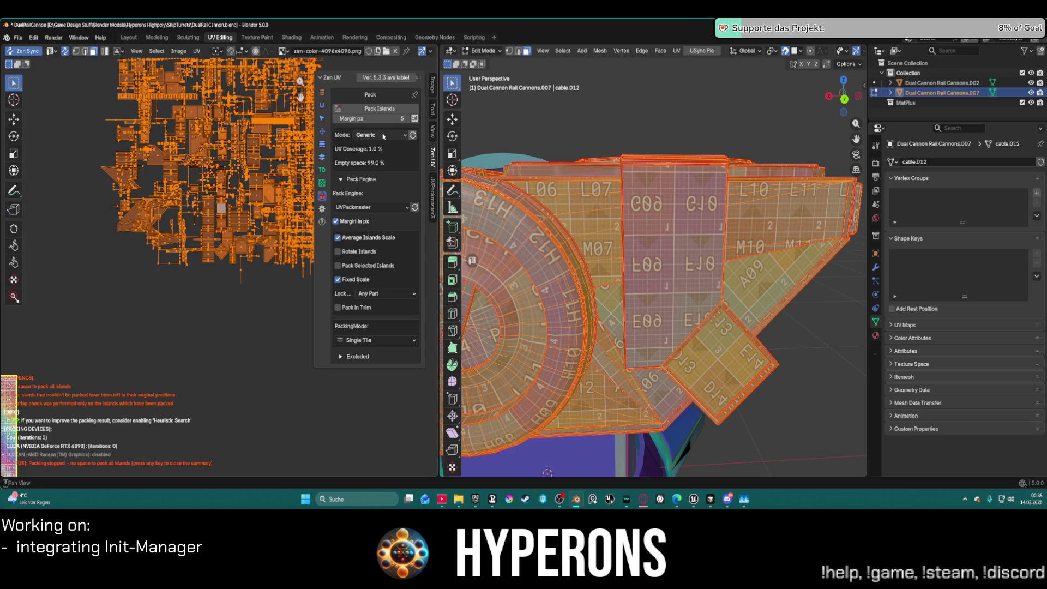
pyautogui.scroll(-5, 201, 302)
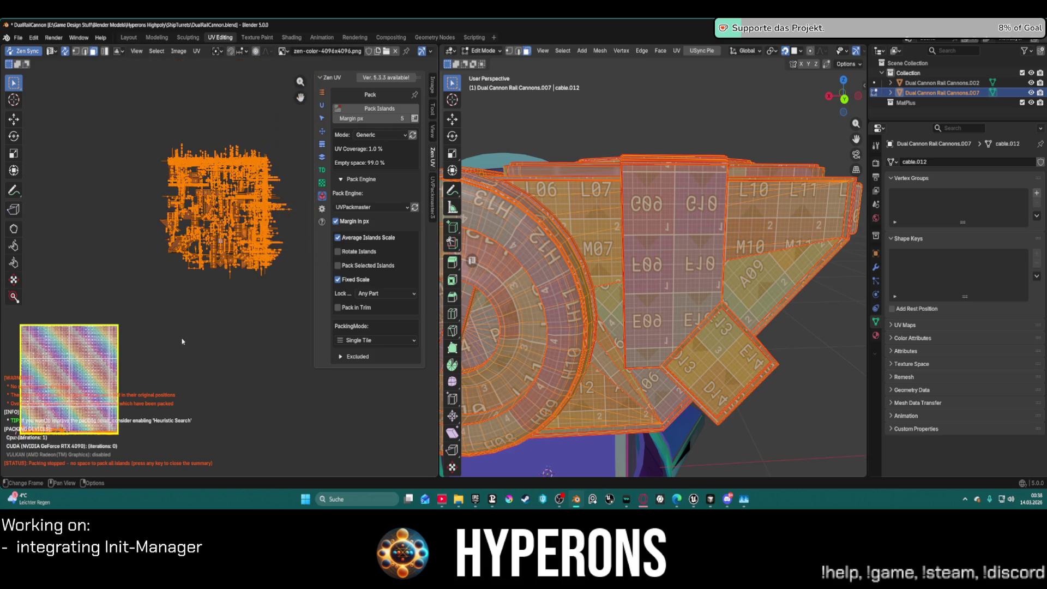
pyautogui.scroll(3, 179, 331)
pyautogui.moveTo(179, 331); pyautogui.dragTo(232, 264, button='middle')
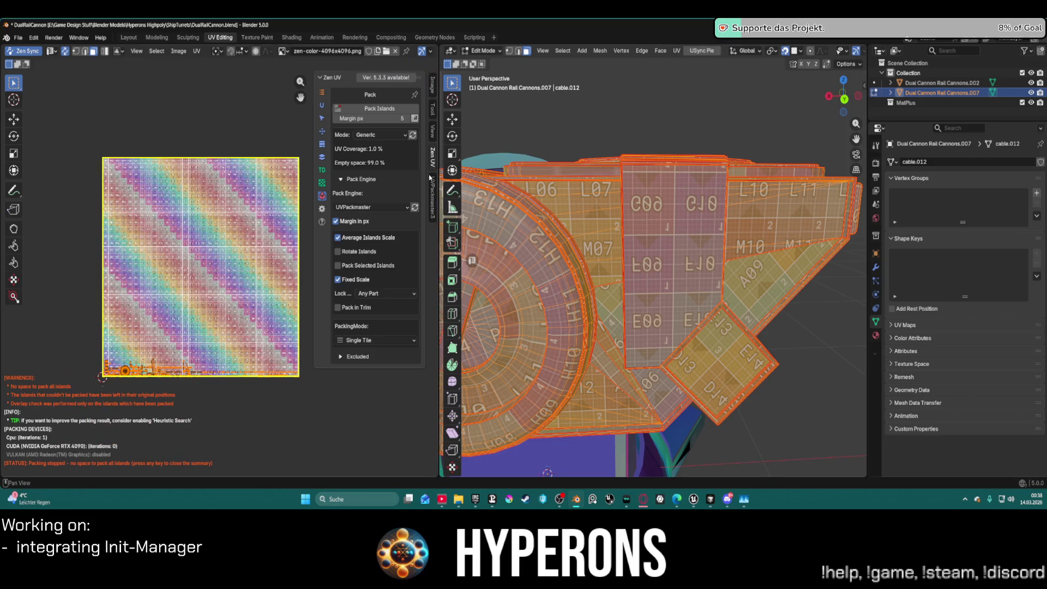
pyautogui.click(433, 198)
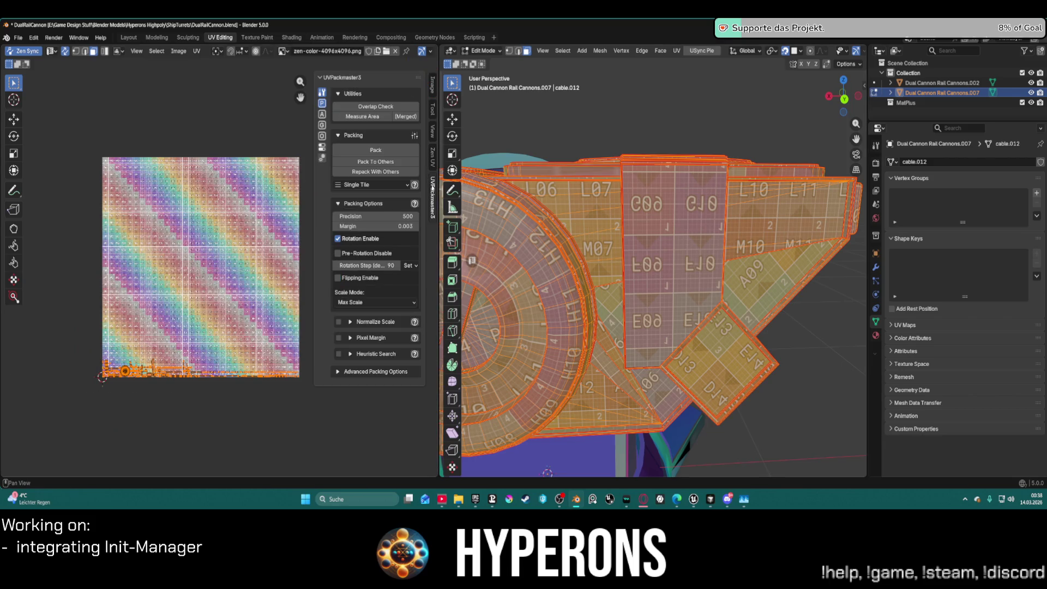
# Pack all UV islands into the single tile with UVPackmaster3 in Max Scale mode
pyautogui.click(322, 104)
pyautogui.click(376, 109)
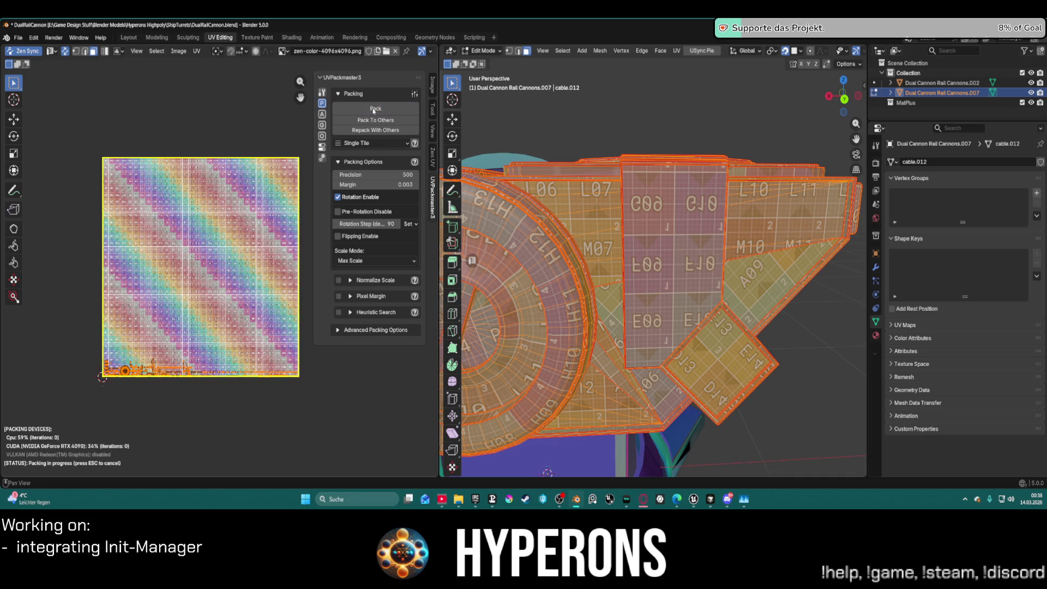
pyautogui.scroll(-9, 255, 255)
pyautogui.moveTo(253, 171)
pyautogui.mouseDown(button='middle')
pyautogui.moveTo(183, 194)
pyautogui.moveTo(209, 211)
pyautogui.moveTo(266, 189)
pyautogui.mouseUp(button='middle')
pyautogui.scroll(8, 232, 264)
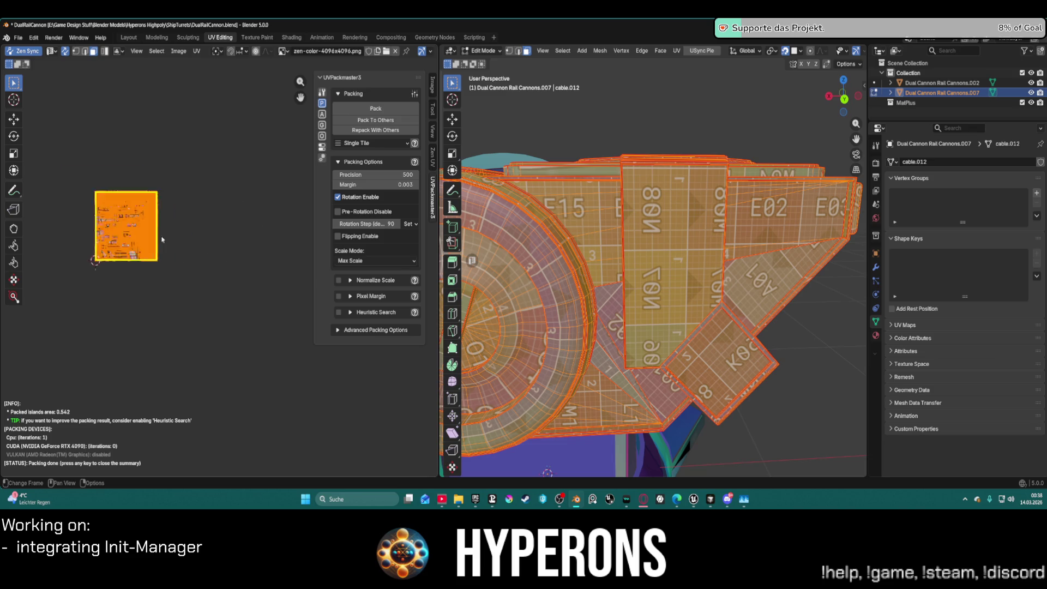
pyautogui.moveTo(3, 159); pyautogui.dragTo(170, 178, button='middle')
pyautogui.scroll(3, 164, 172)
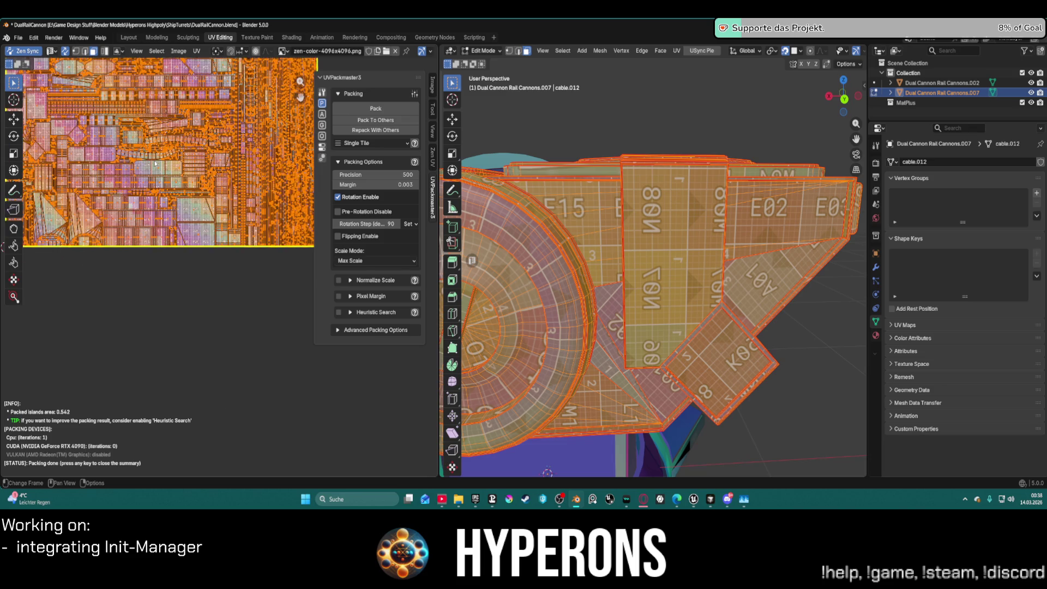
pyautogui.scroll(4, 155, 163)
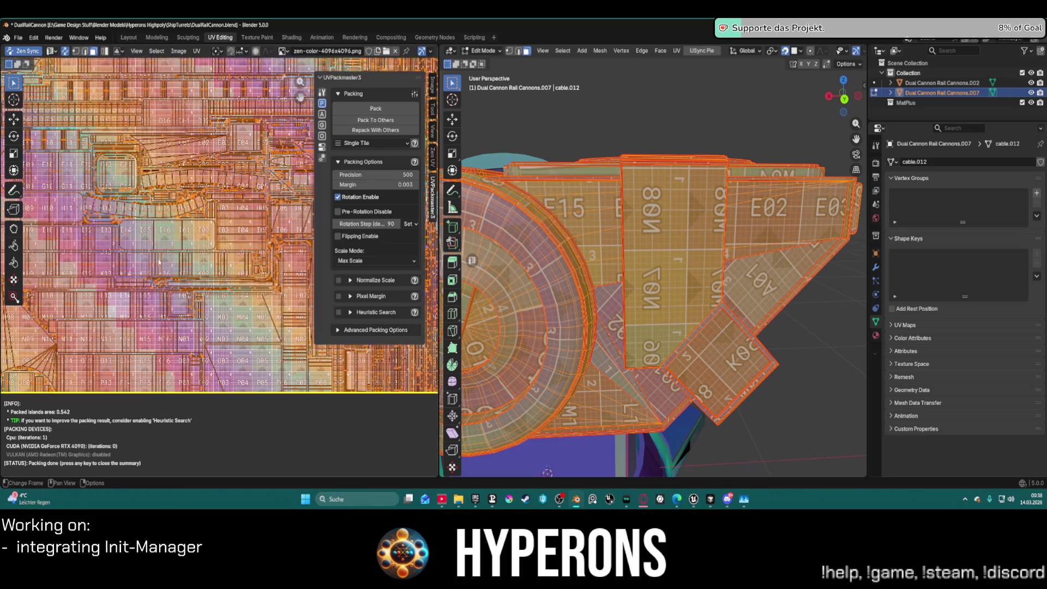
# Orbit around the cannon to review the checker texture across the turret and barrel
pyautogui.moveTo(546, 246)
pyautogui.mouseDown(button='middle')
pyautogui.moveTo(589, 229)
pyautogui.moveTo(611, 234)
pyautogui.moveTo(567, 236)
pyautogui.mouseUp(button='middle')
pyautogui.scroll(2, 600, 117)
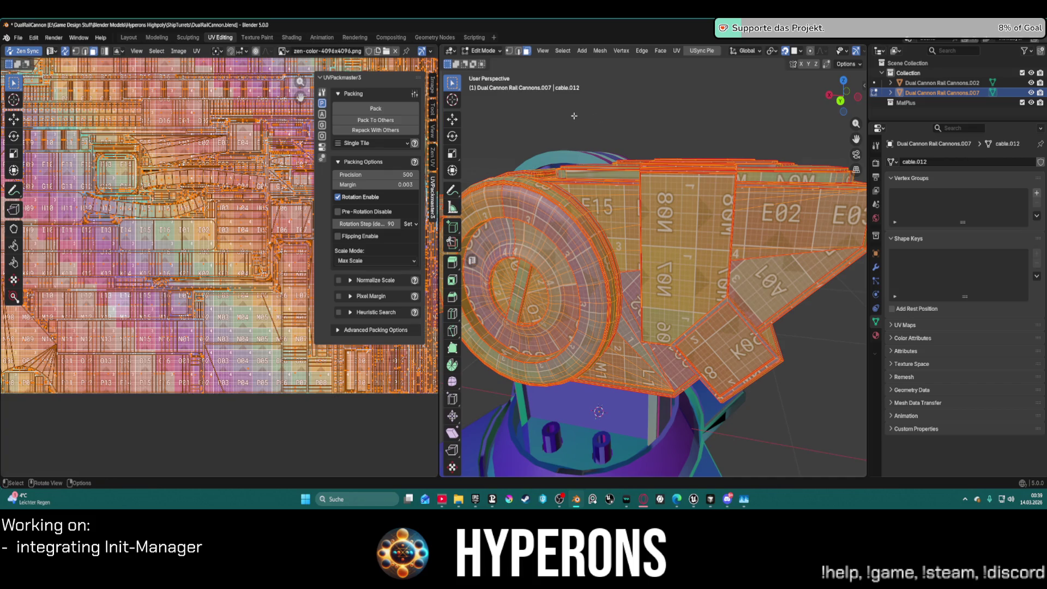
pyautogui.scroll(1, 573, 118)
pyautogui.moveTo(574, 118)
pyautogui.mouseDown(button='middle')
pyautogui.moveTo(758, 126)
pyautogui.moveTo(495, 178)
pyautogui.moveTo(602, 181)
pyautogui.mouseUp(button='middle')
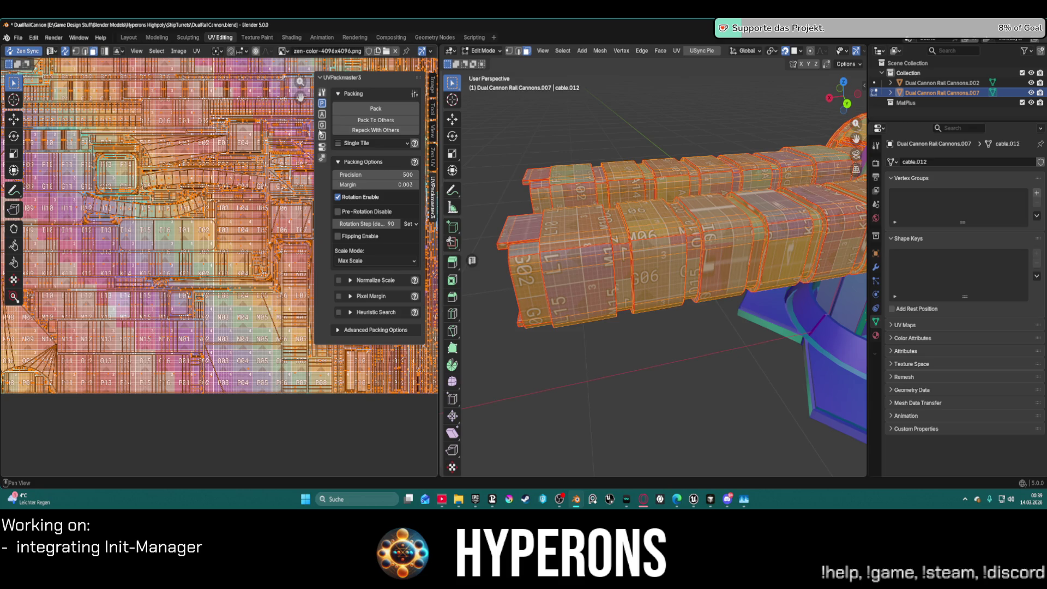
pyautogui.moveTo(821, 292)
pyautogui.mouseDown(button='middle')
pyautogui.moveTo(799, 287)
pyautogui.moveTo(807, 147)
pyautogui.moveTo(471, 216)
pyautogui.moveTo(698, 169)
pyautogui.moveTo(600, 172)
pyautogui.mouseUp(button='middle')
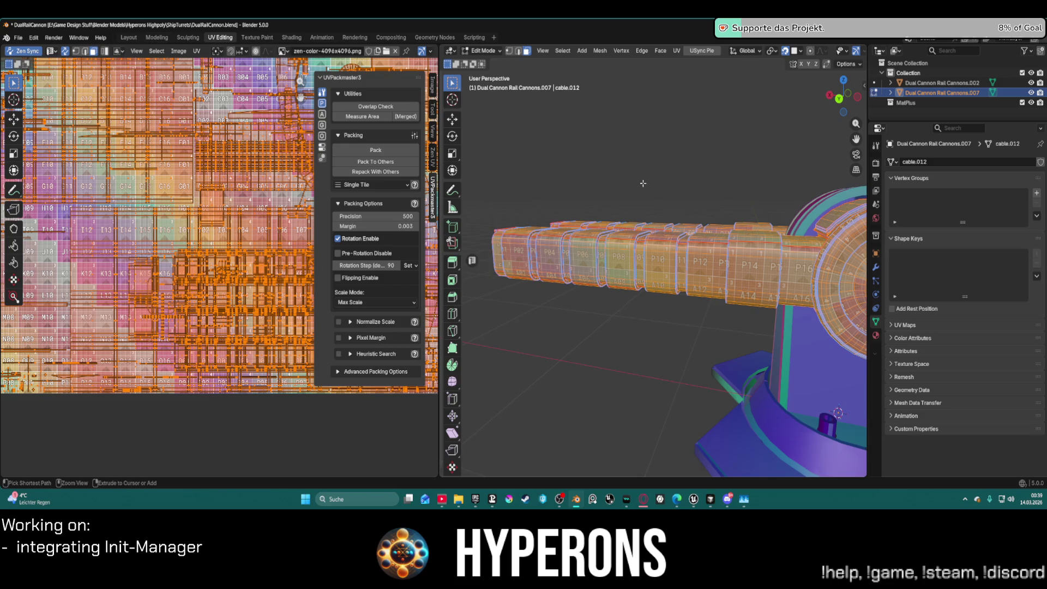
pyautogui.scroll(-2, 643, 183)
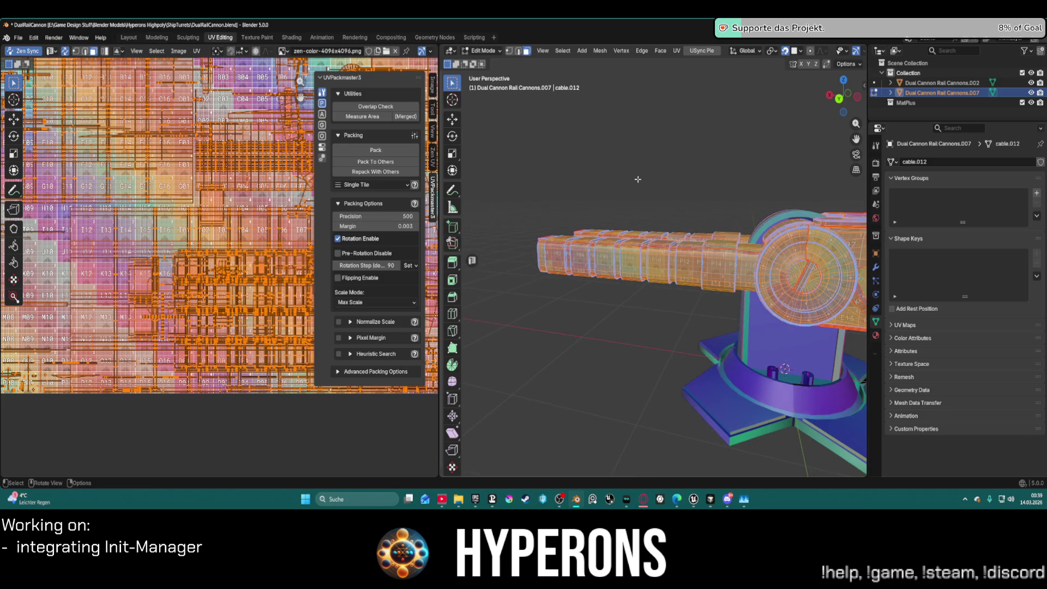
pyautogui.scroll(-3, 224, 229)
pyautogui.scroll(6, 222, 254)
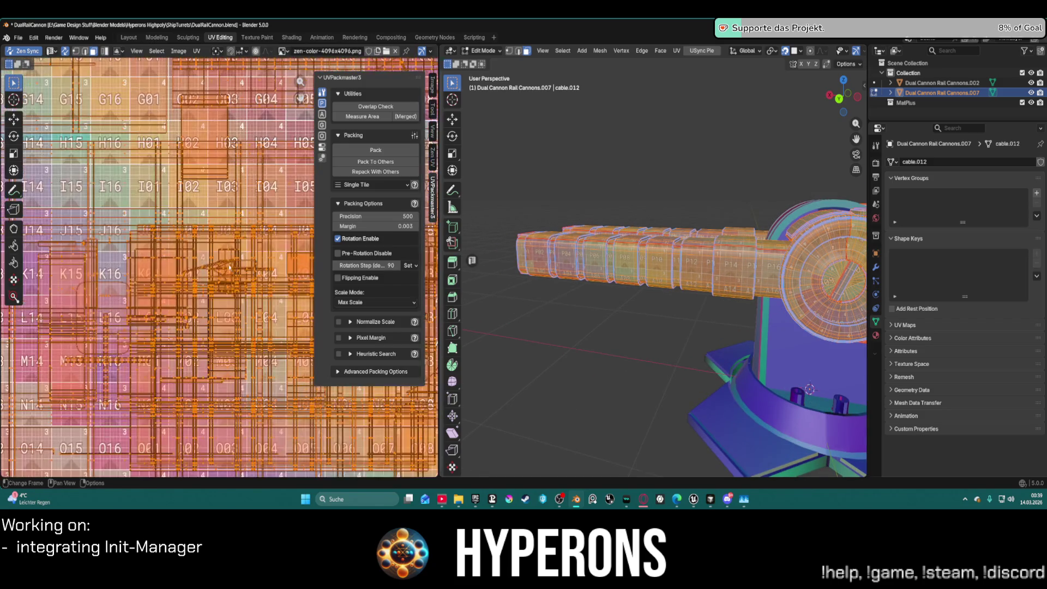
pyautogui.scroll(-5, 221, 255)
pyautogui.scroll(3, 240, 242)
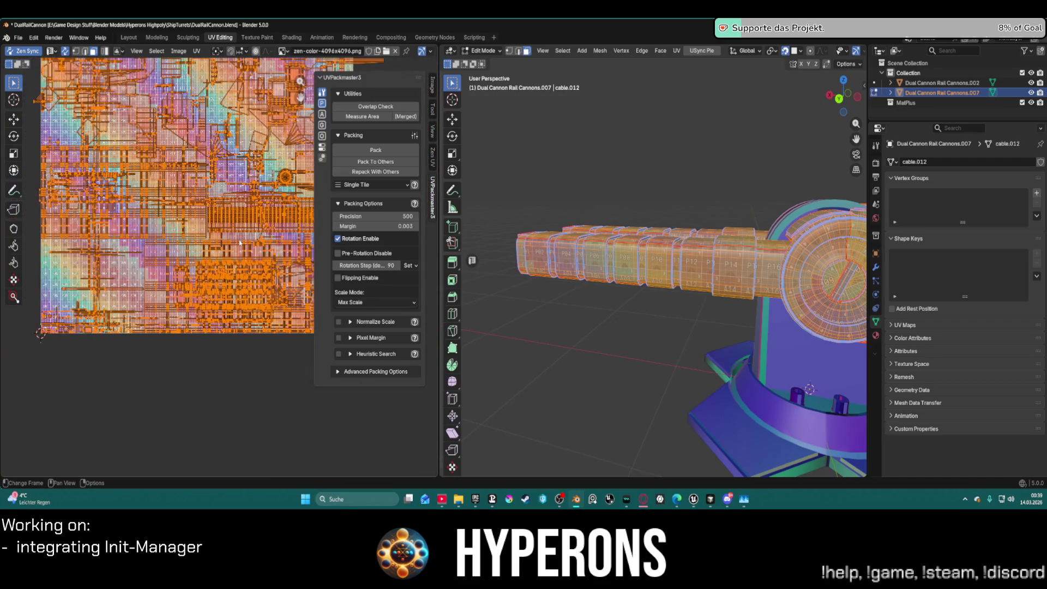
pyautogui.scroll(-4, 236, 228)
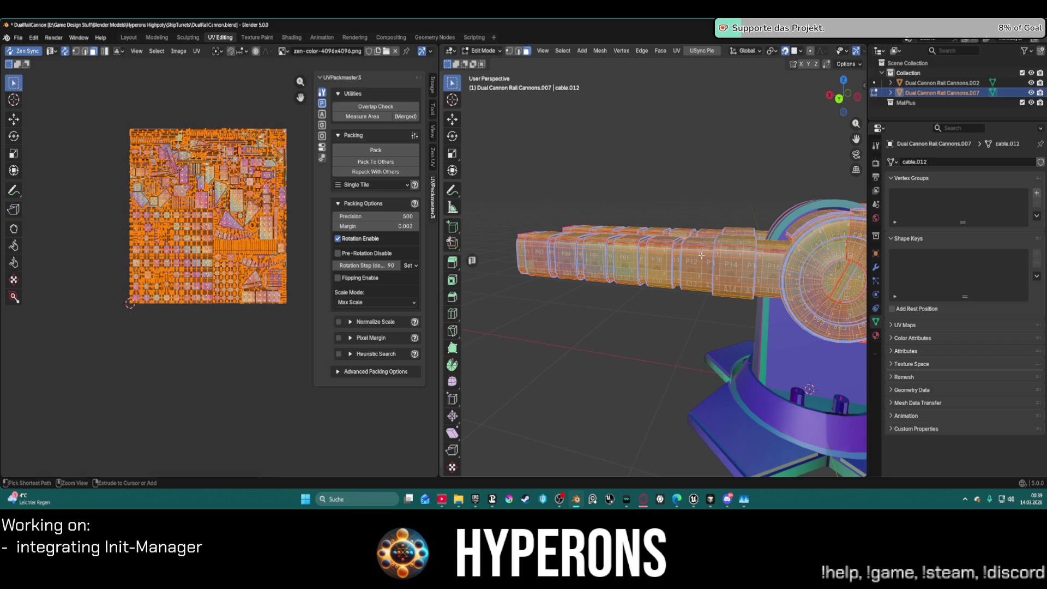
pyautogui.moveTo(701, 255); pyautogui.dragTo(711, 221, button='middle')
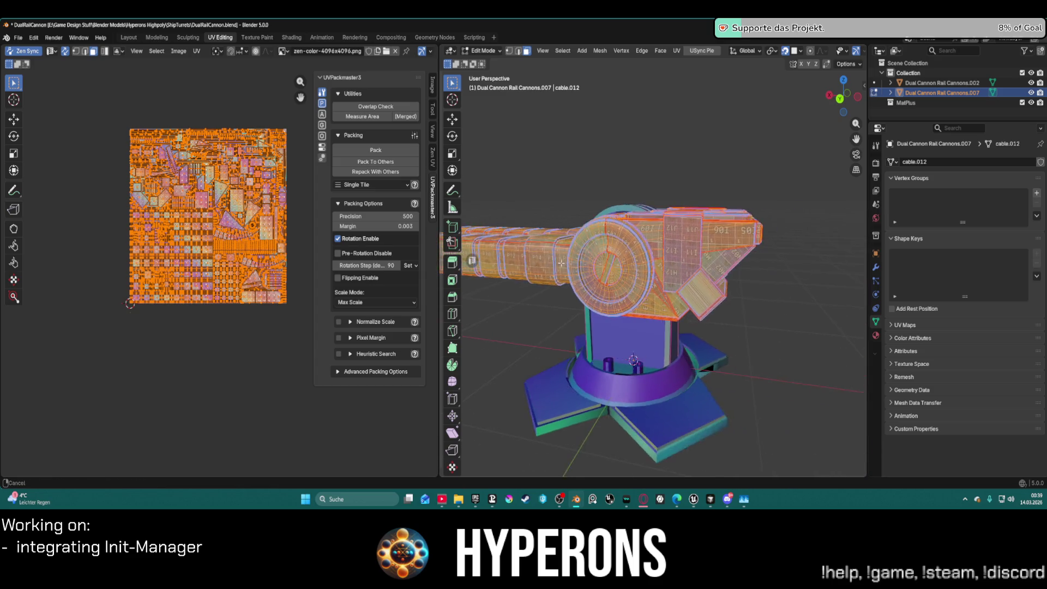
pyautogui.scroll(3, 711, 219)
pyautogui.scroll(-4, 643, 214)
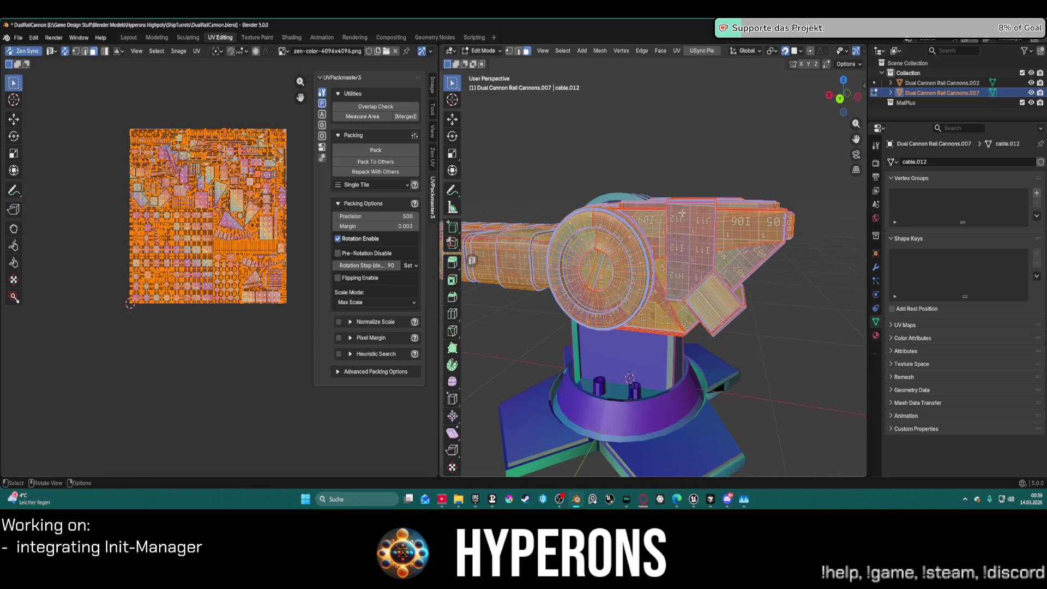
pyautogui.click(321, 77)
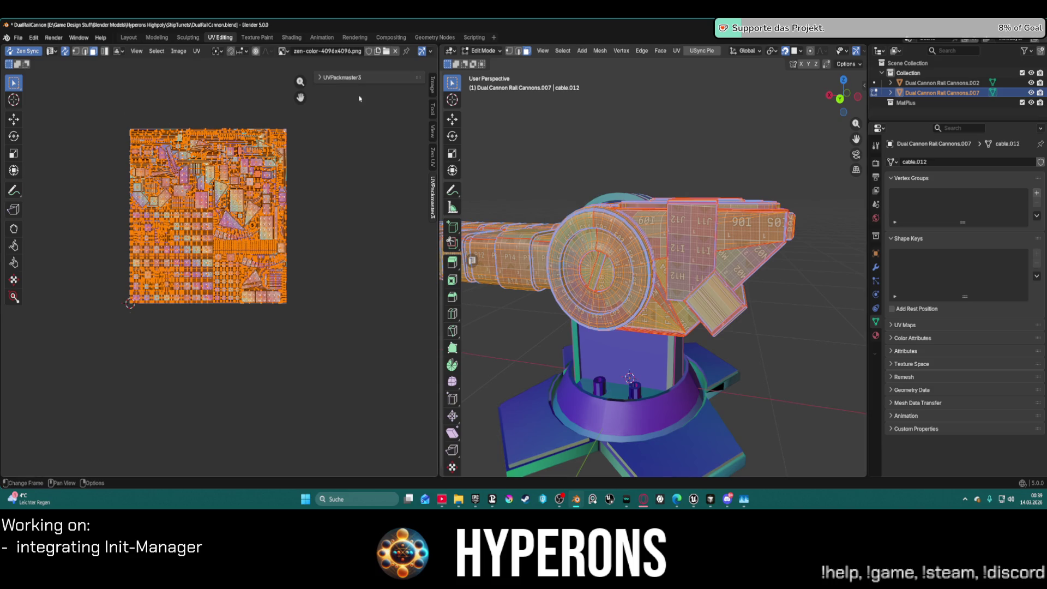
# World-orient the cable's UV islands and pack them into the tile with Fixed Scale off
pyautogui.keyDown('ctrl'); pyautogui.scroll(1, 316, 136); pyautogui.keyUp('ctrl')
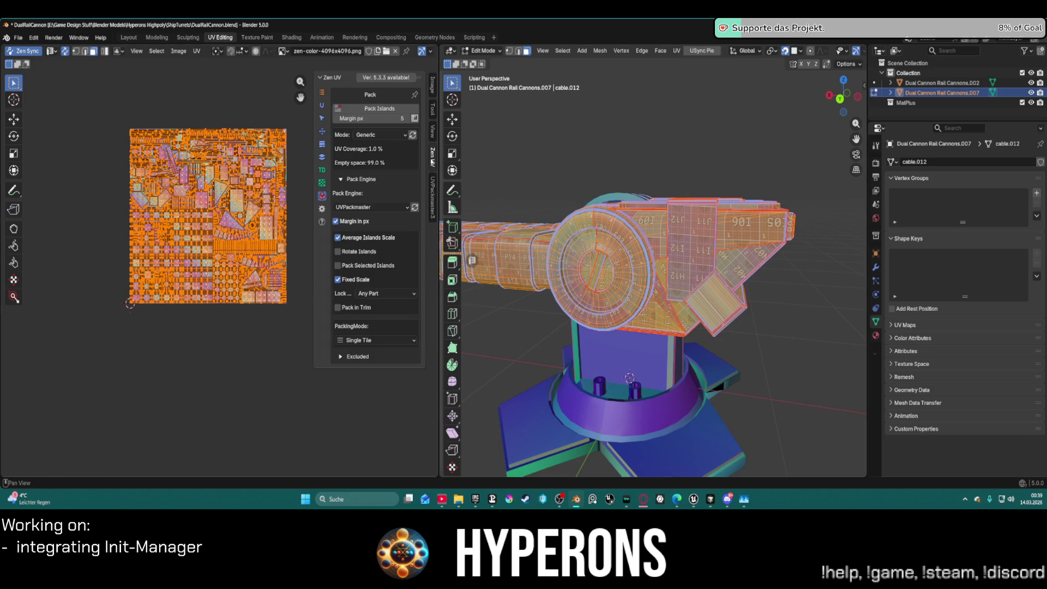
pyautogui.click(322, 131)
pyautogui.click(341, 120)
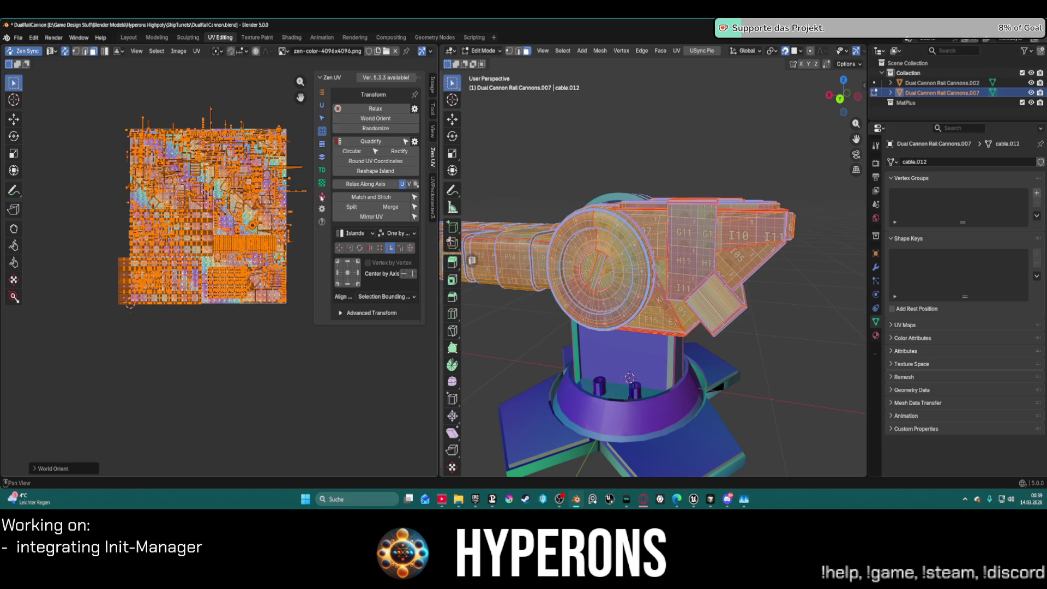
pyautogui.click(321, 195)
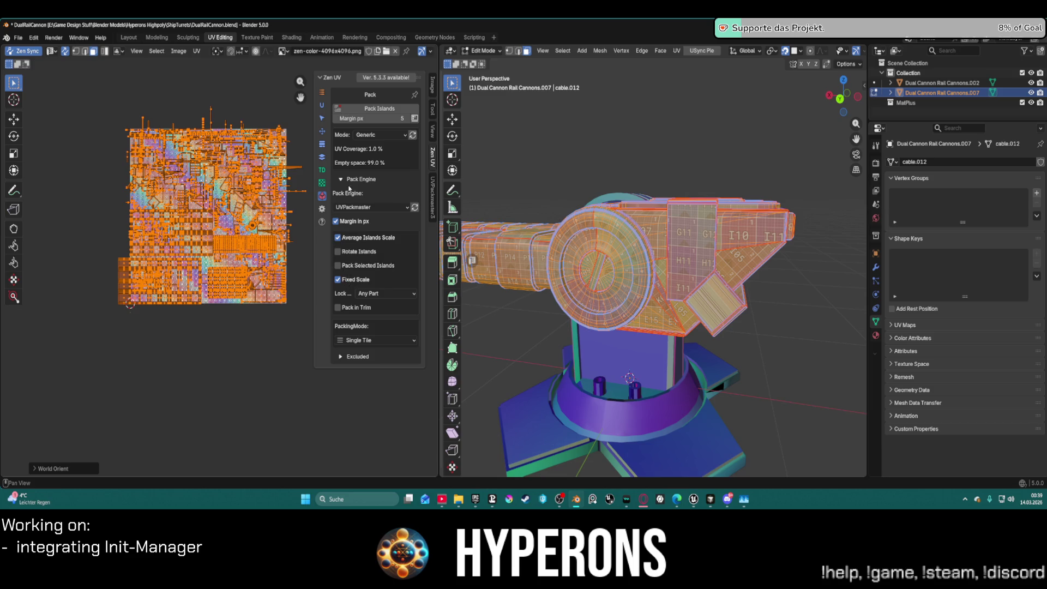
pyautogui.click(350, 111)
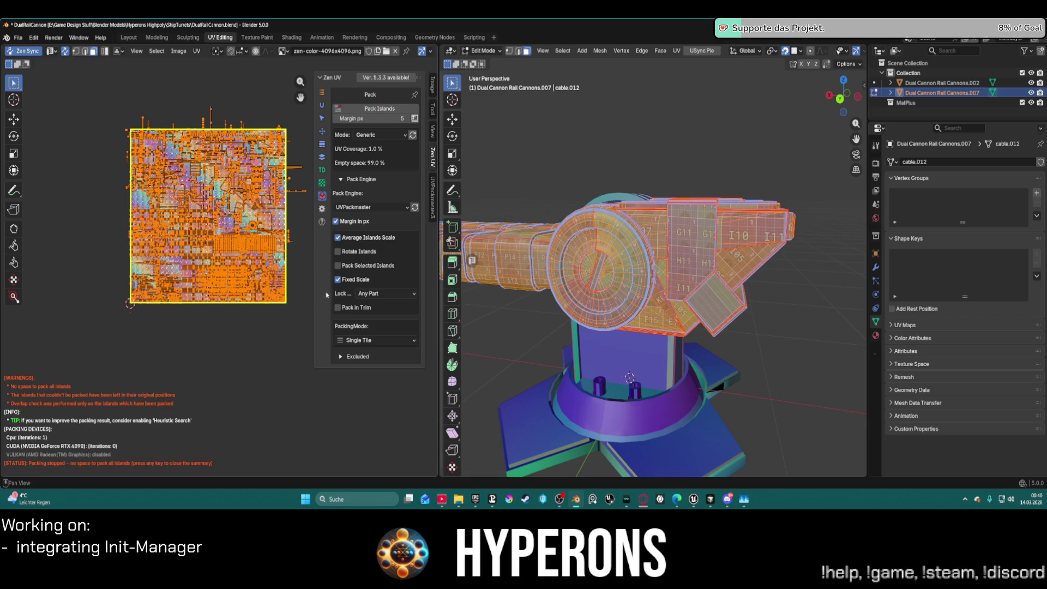
pyautogui.click(337, 279)
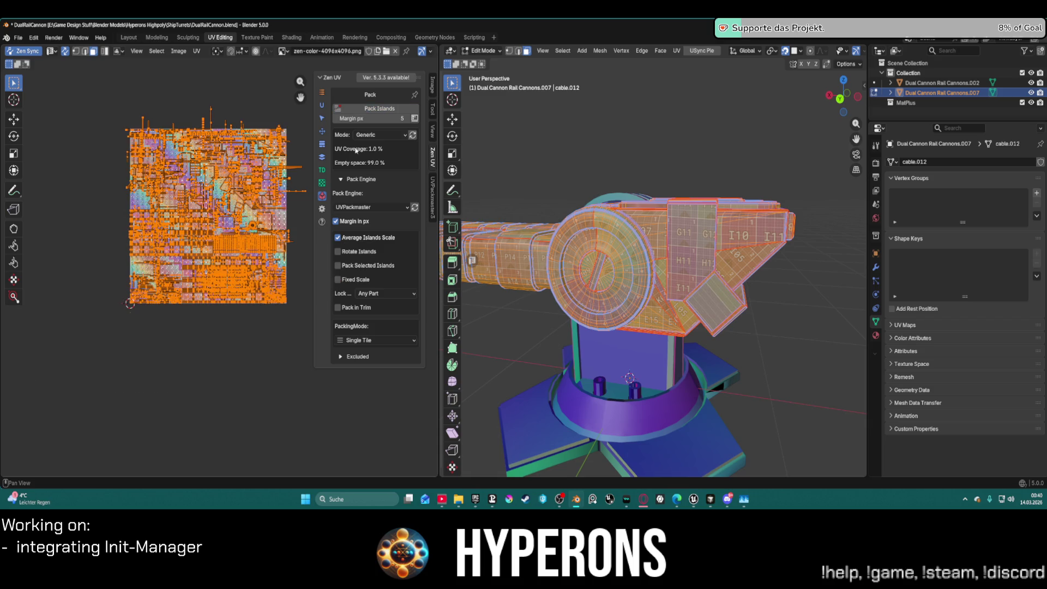
pyautogui.click(358, 112)
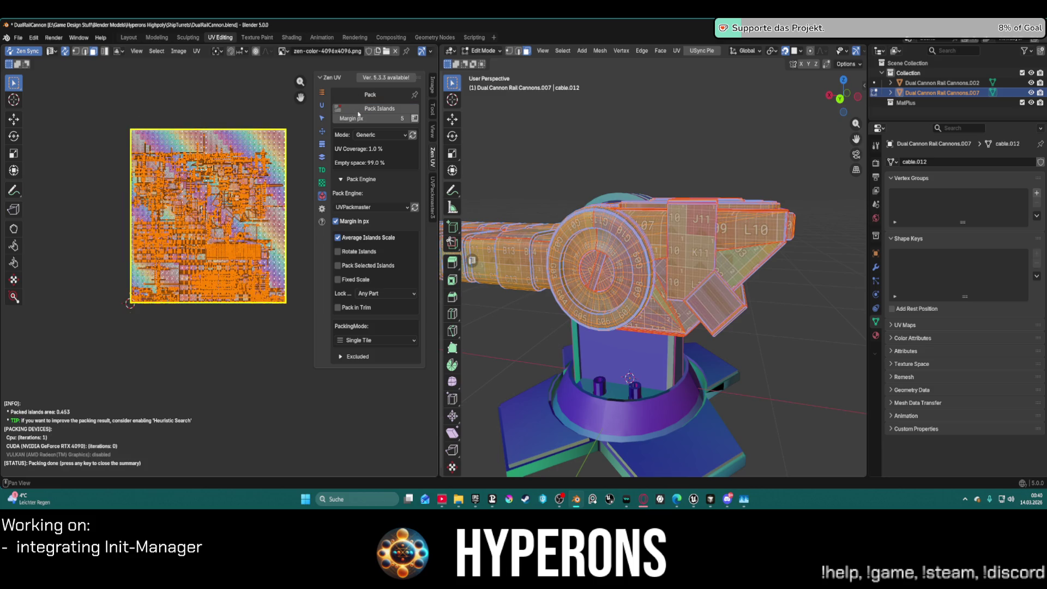
# Re-enable Fixed Scale for packing, keeping the lock on Any Part
pyautogui.scroll(5, 178, 277)
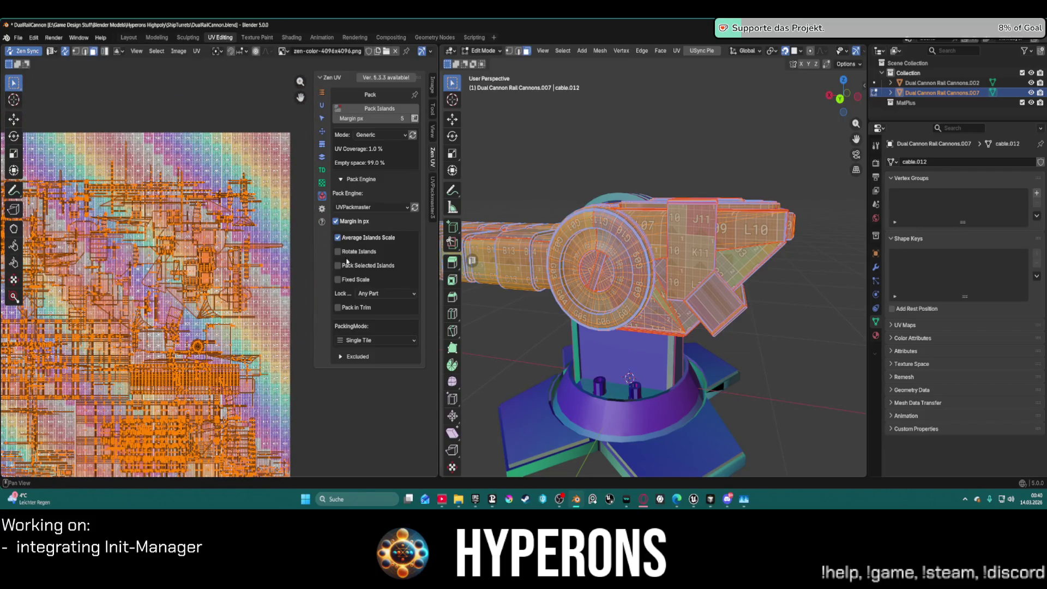
pyautogui.click(338, 280)
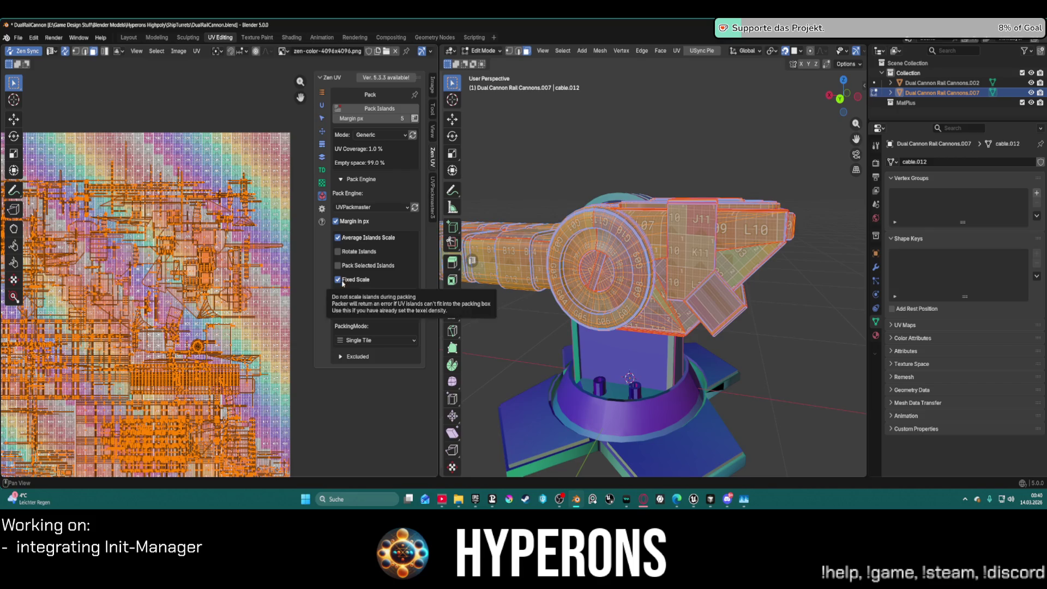
pyautogui.click(380, 292)
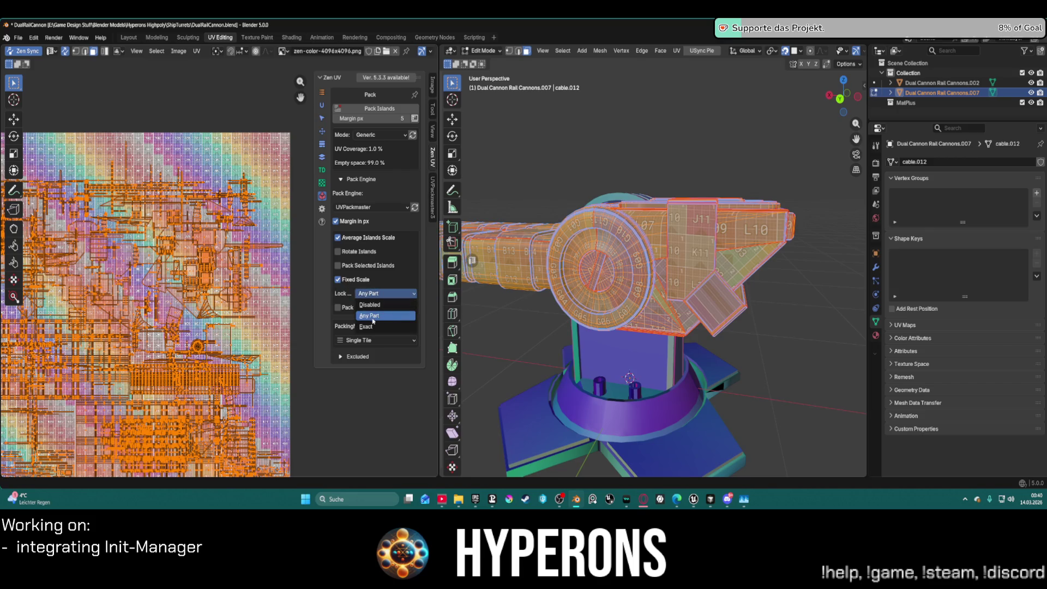
pyautogui.click(374, 316)
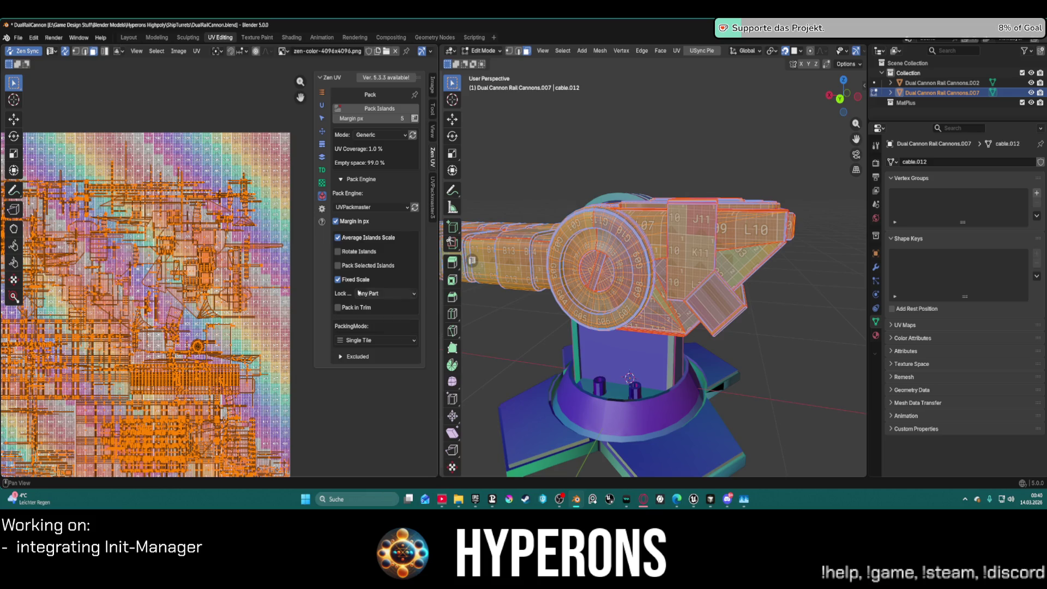
pyautogui.click(322, 169)
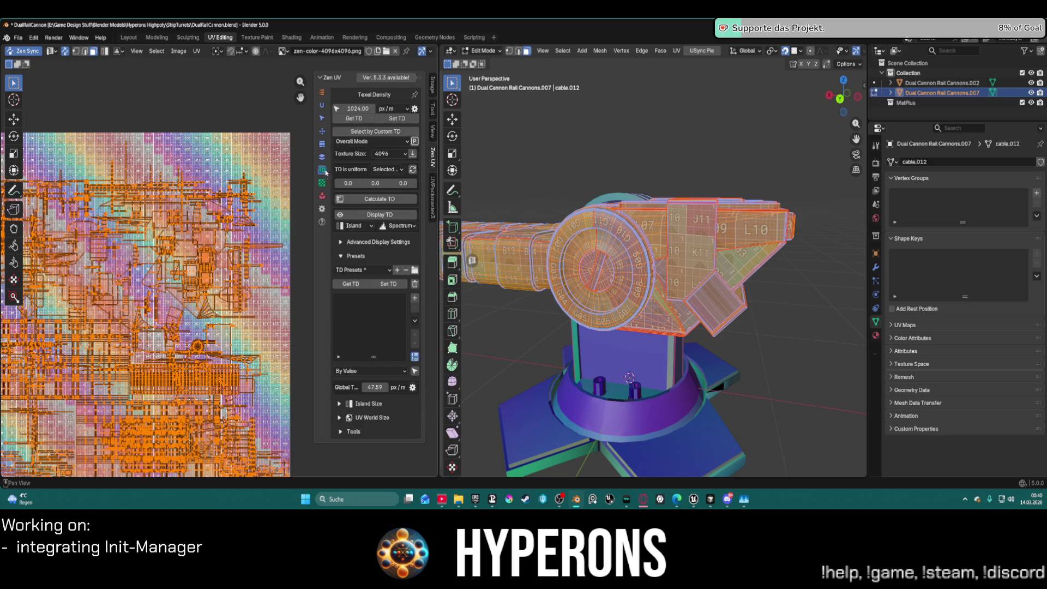
# Apply 1024 px/m texel density to the cable and repack its islands with rescaling allowed
pyautogui.click(386, 118)
pyautogui.scroll(-3, 257, 161)
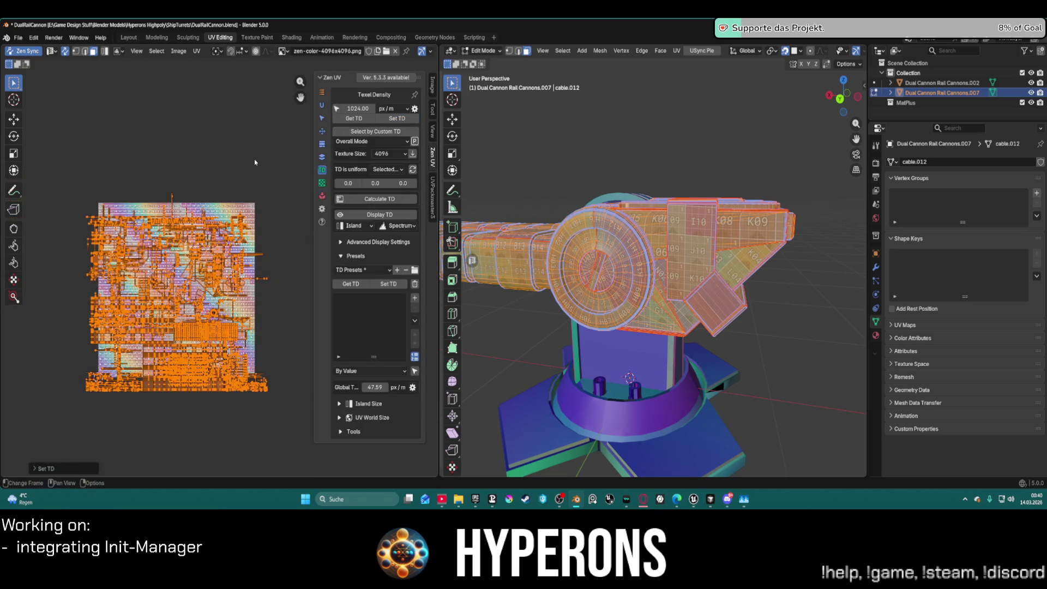
pyautogui.click(321, 196)
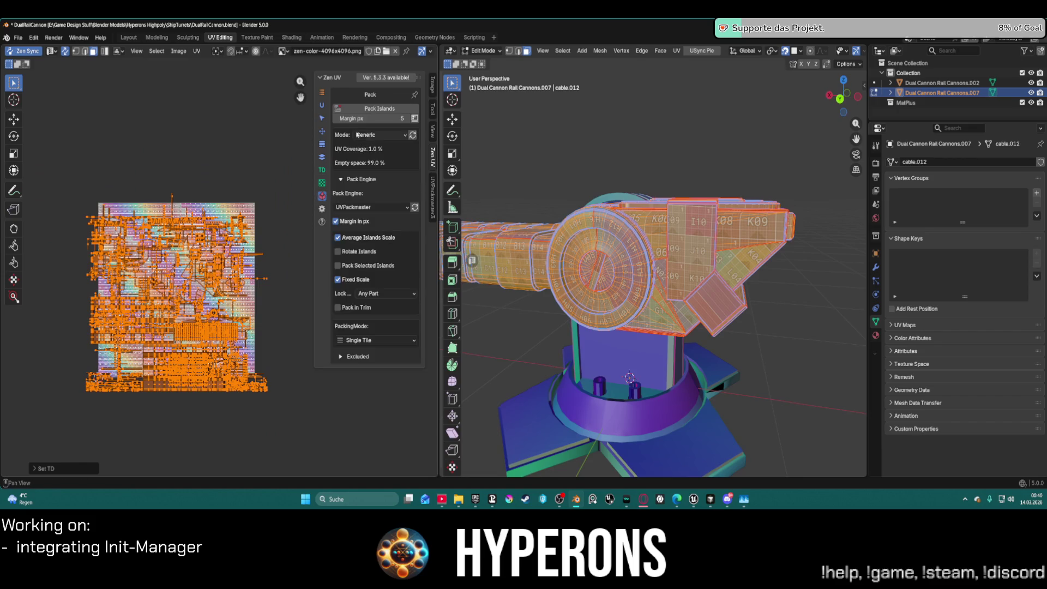
pyautogui.click(364, 109)
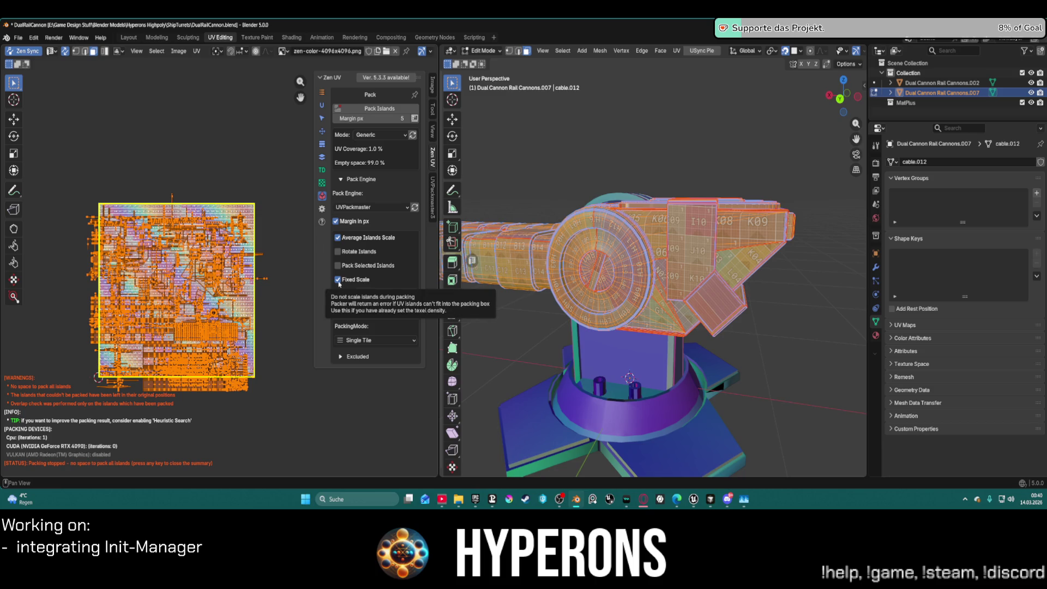
pyautogui.click(338, 279)
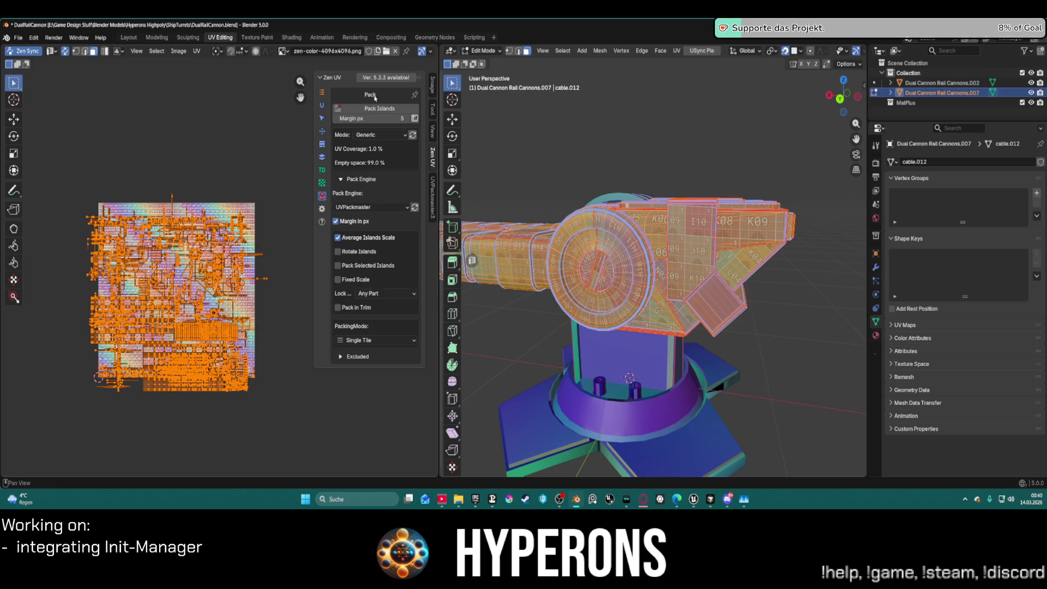
pyautogui.click(363, 110)
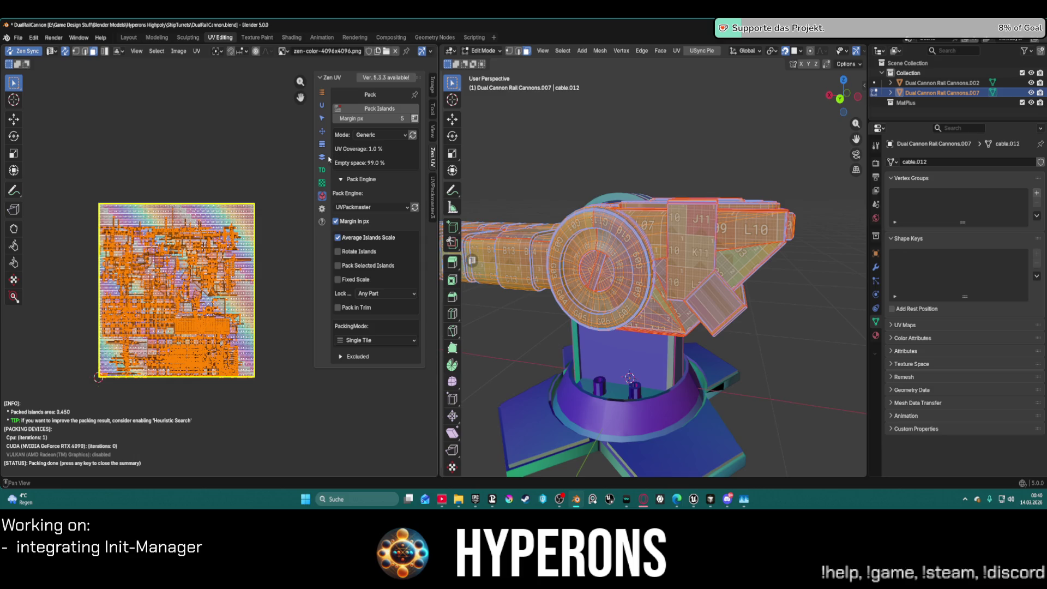
# Auto-unwrap the cable's UVs again and reapply the 1024 px/m texel density to the new islands
pyautogui.click(322, 106)
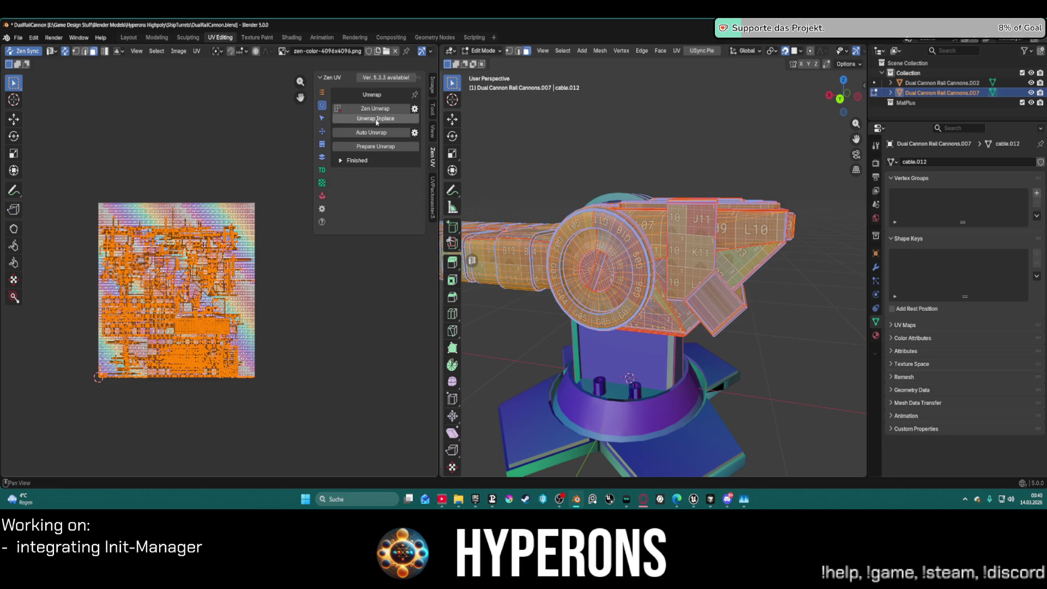
pyautogui.click(371, 133)
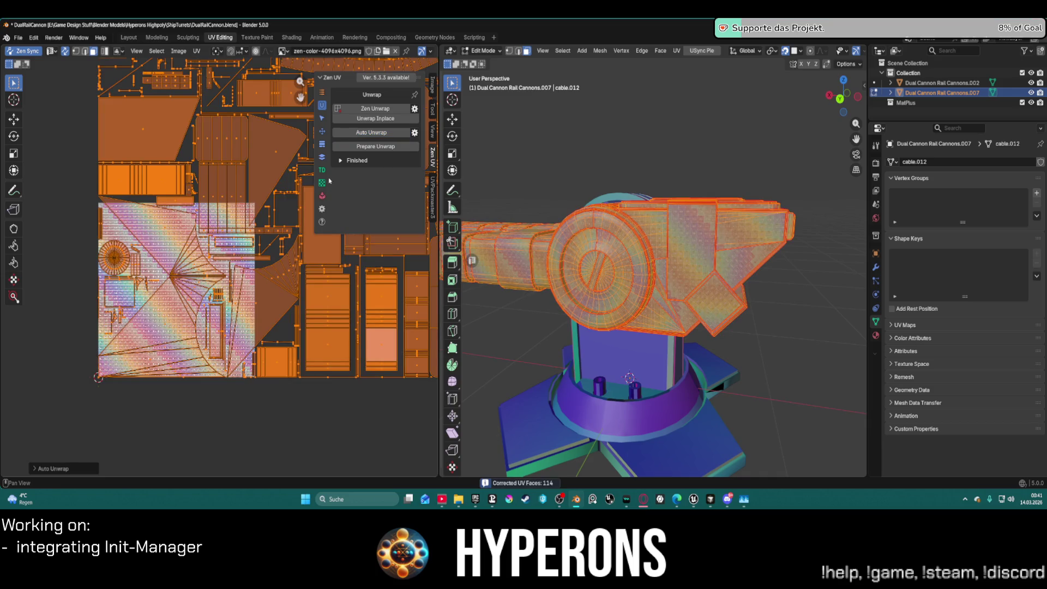
pyautogui.click(321, 169)
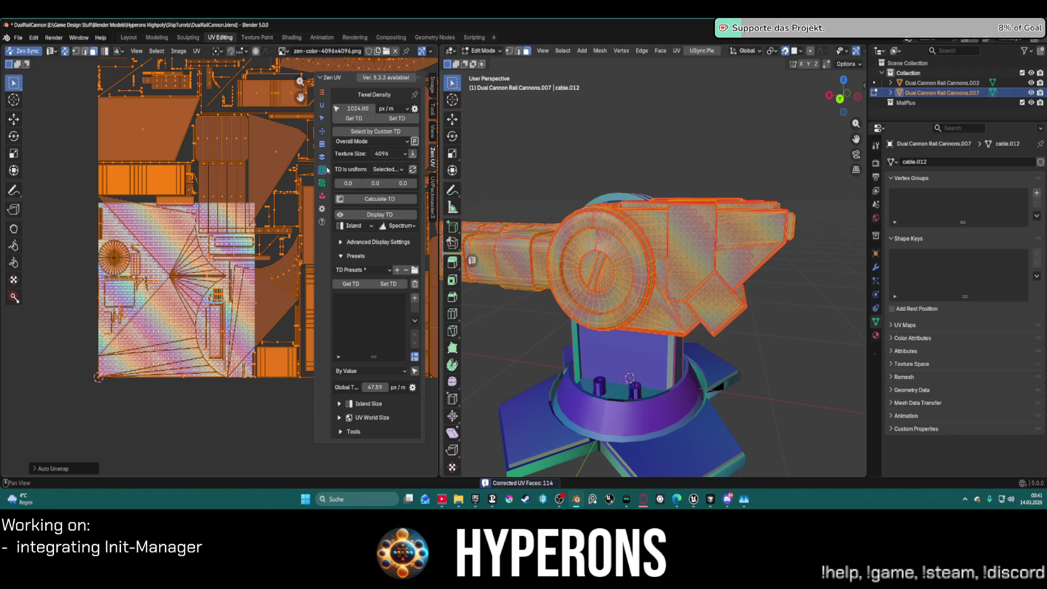
pyautogui.click(397, 119)
pyautogui.click(322, 196)
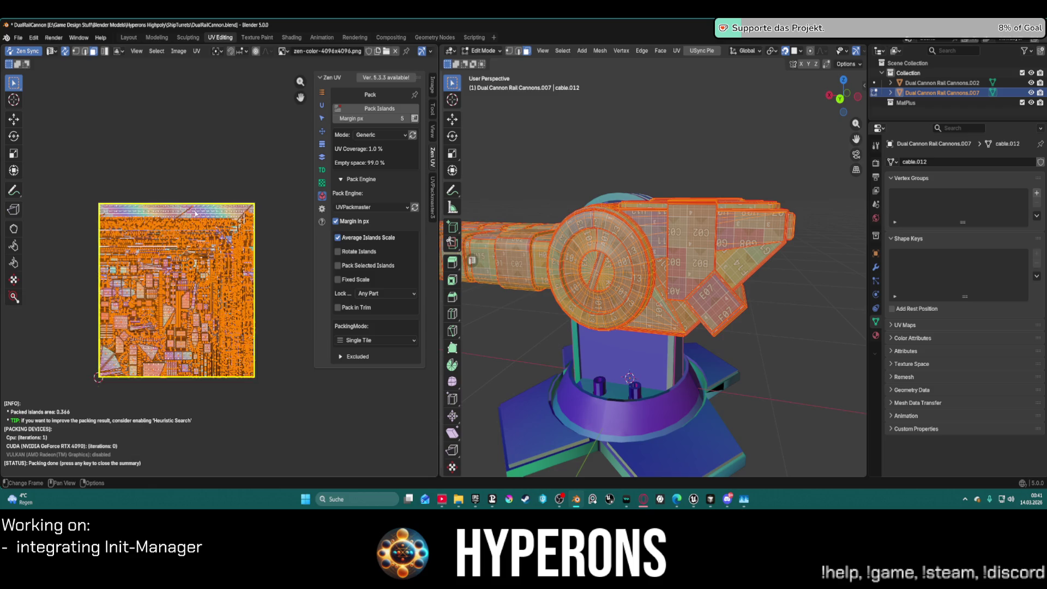
pyautogui.scroll(4, 218, 273)
pyautogui.scroll(-3, 218, 272)
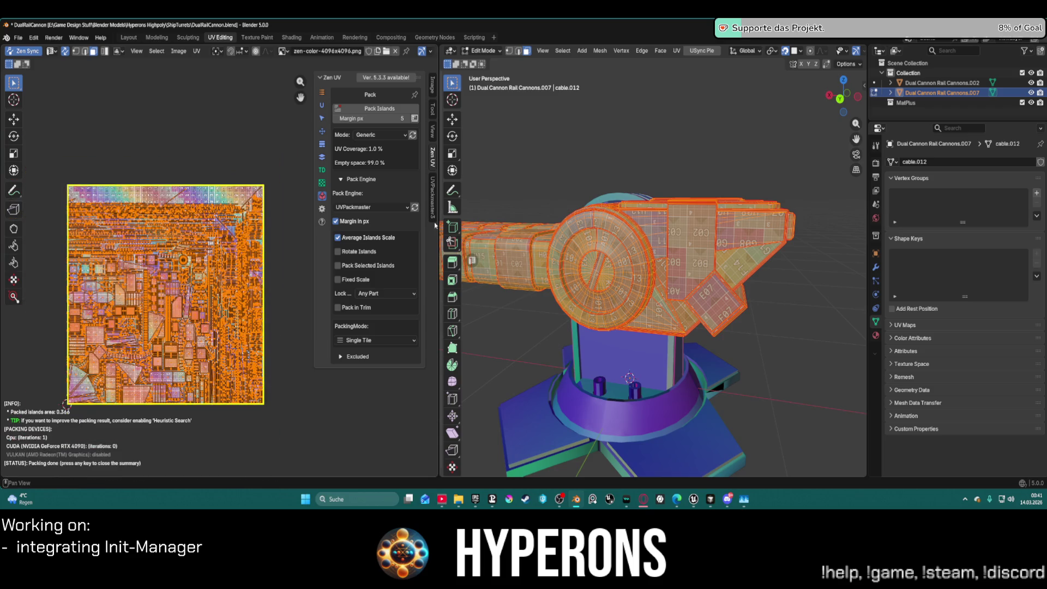
pyautogui.moveTo(666, 212)
pyautogui.mouseDown(button='middle')
pyautogui.moveTo(860, 202)
pyautogui.moveTo(727, 207)
pyautogui.mouseUp(button='middle')
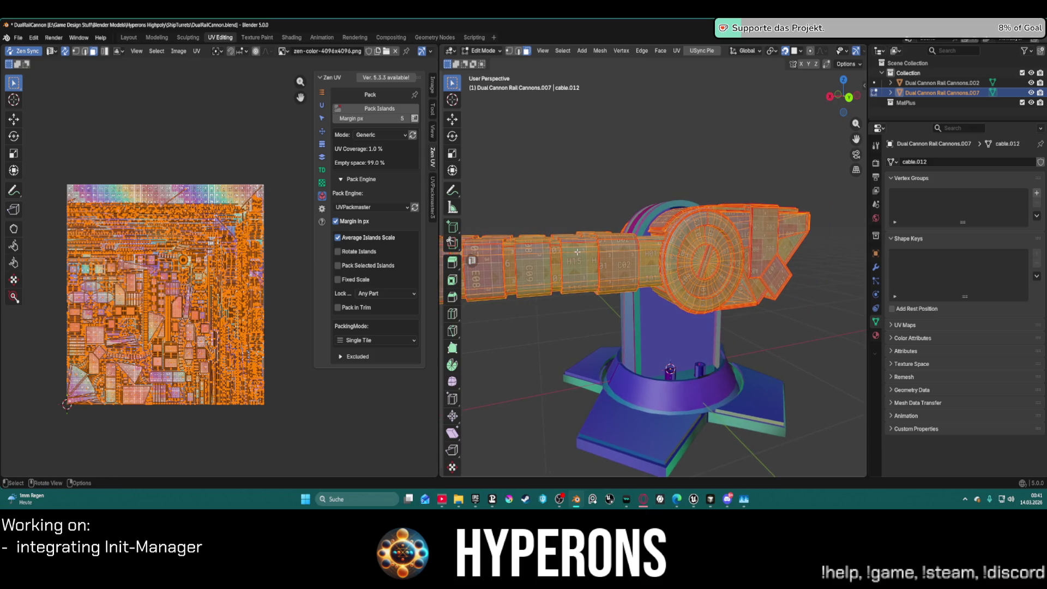
pyautogui.click(322, 130)
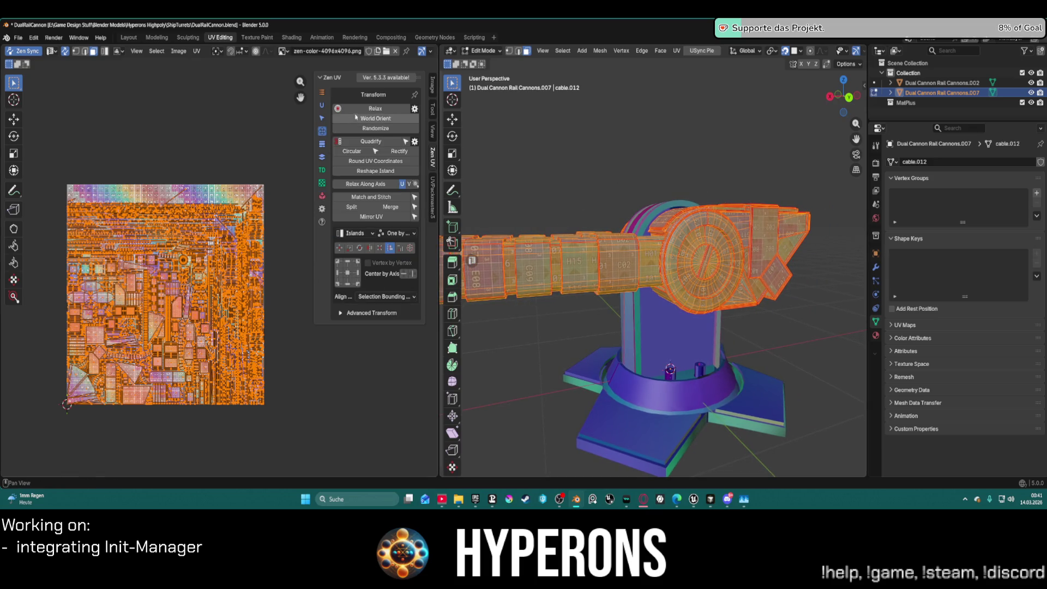
# World-orient cable.012's UV islands and repack them with UVPackmaster (packed area 0.243)
pyautogui.click(322, 107)
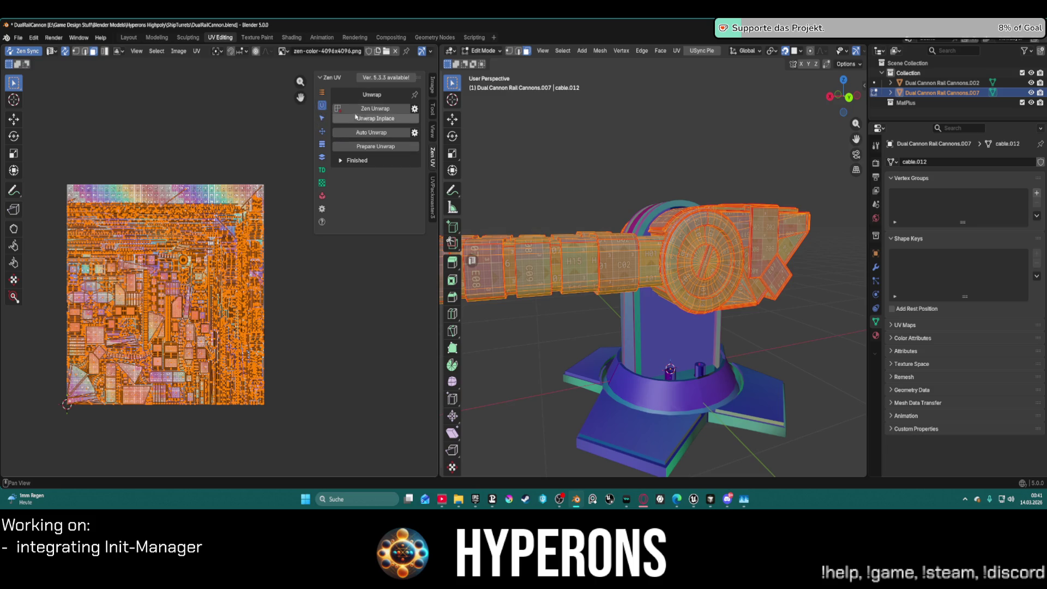
pyautogui.click(322, 130)
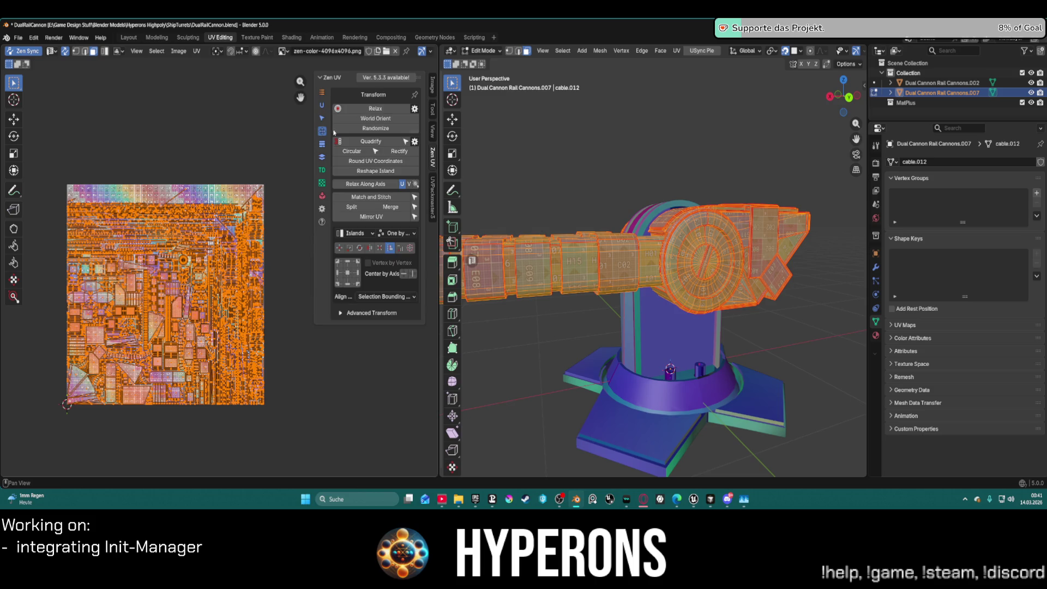
pyautogui.click(385, 119)
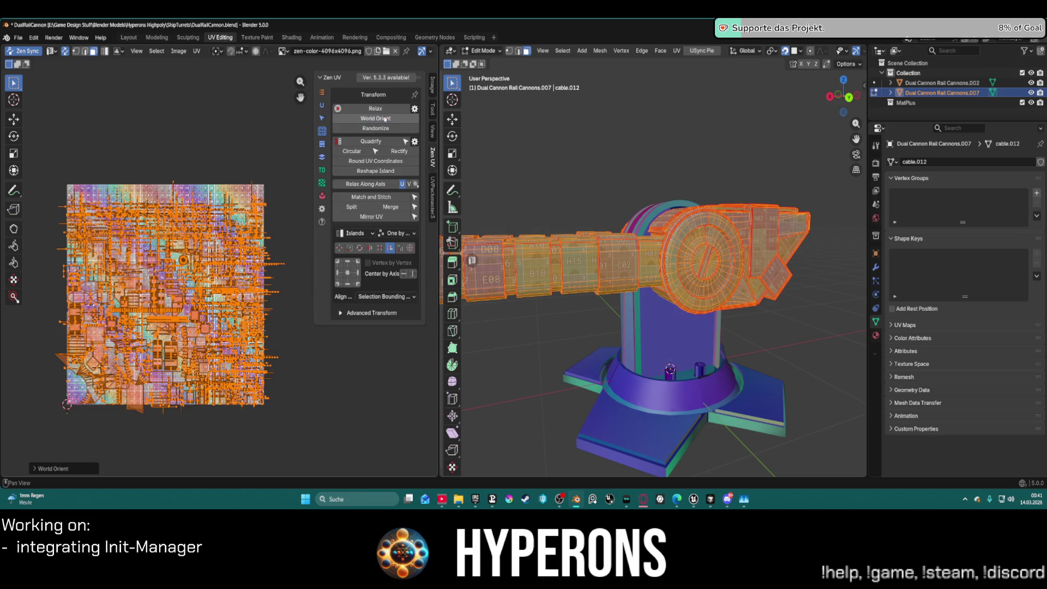
pyautogui.click(321, 195)
pyautogui.click(380, 108)
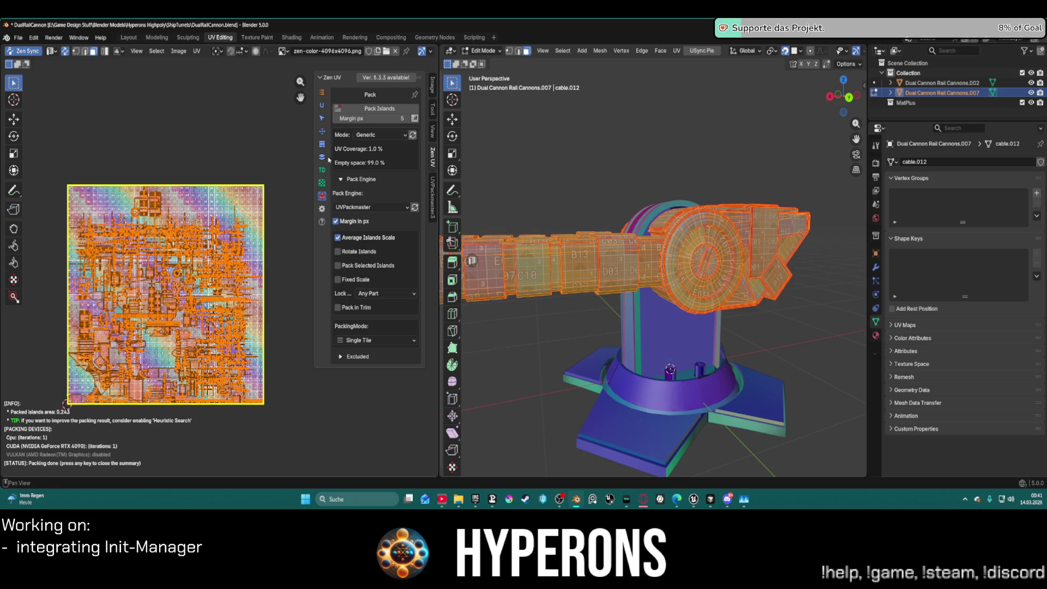
pyautogui.click(321, 130)
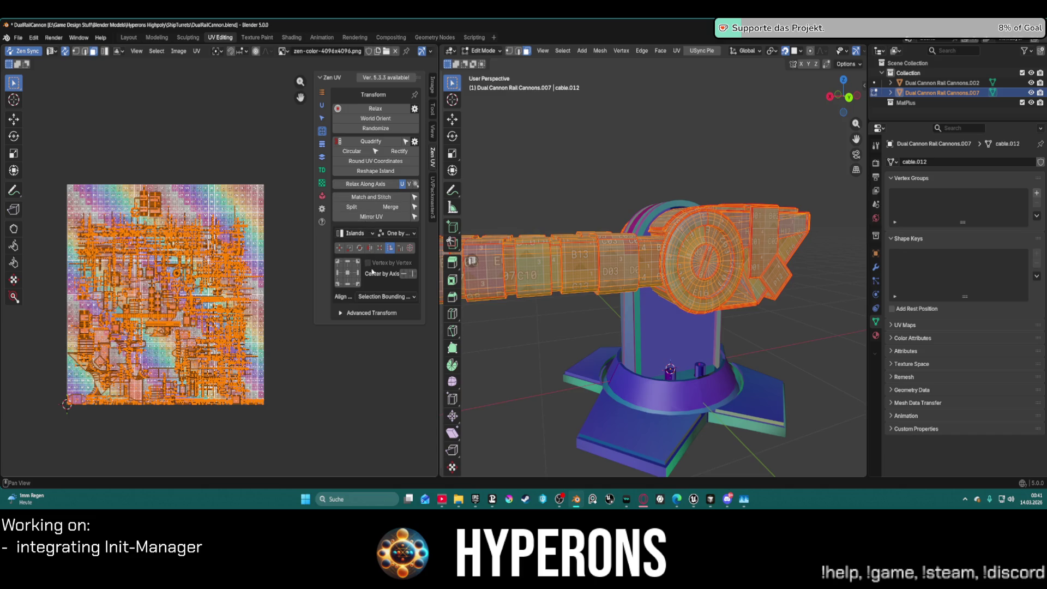
# Run Quadrify on cable.012's UV islands, collapsing them into a thin strip
pyautogui.scroll(5, 167, 191)
pyautogui.scroll(8, 167, 192)
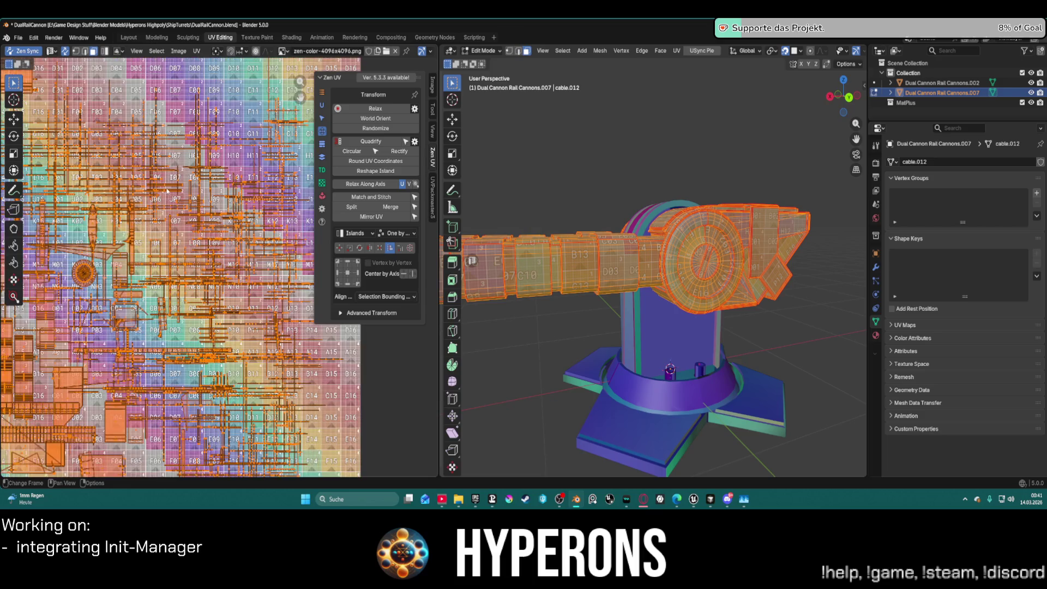
pyautogui.scroll(-10, 178, 205)
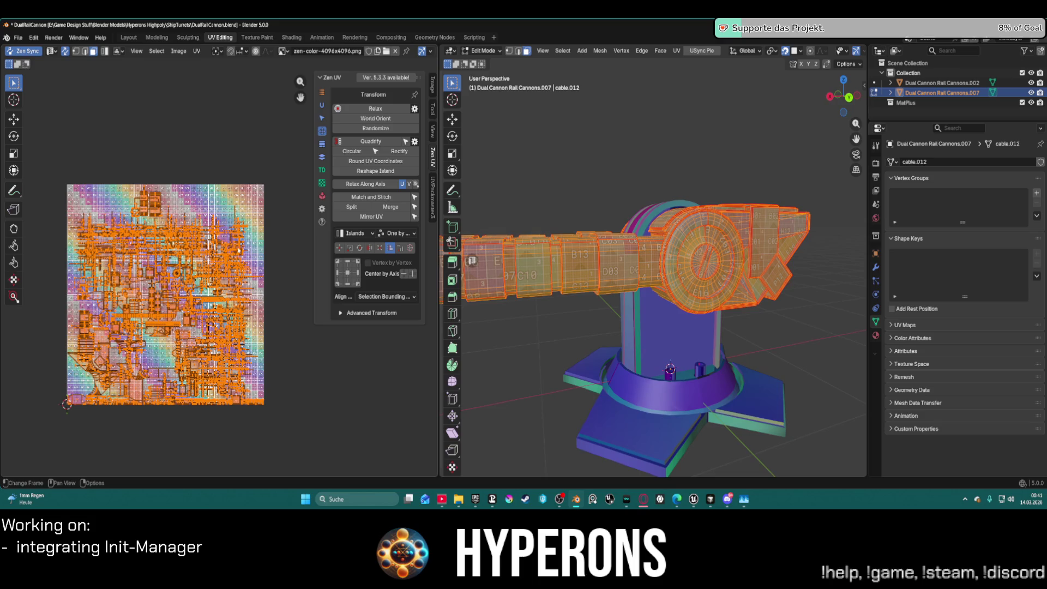
pyautogui.click(366, 144)
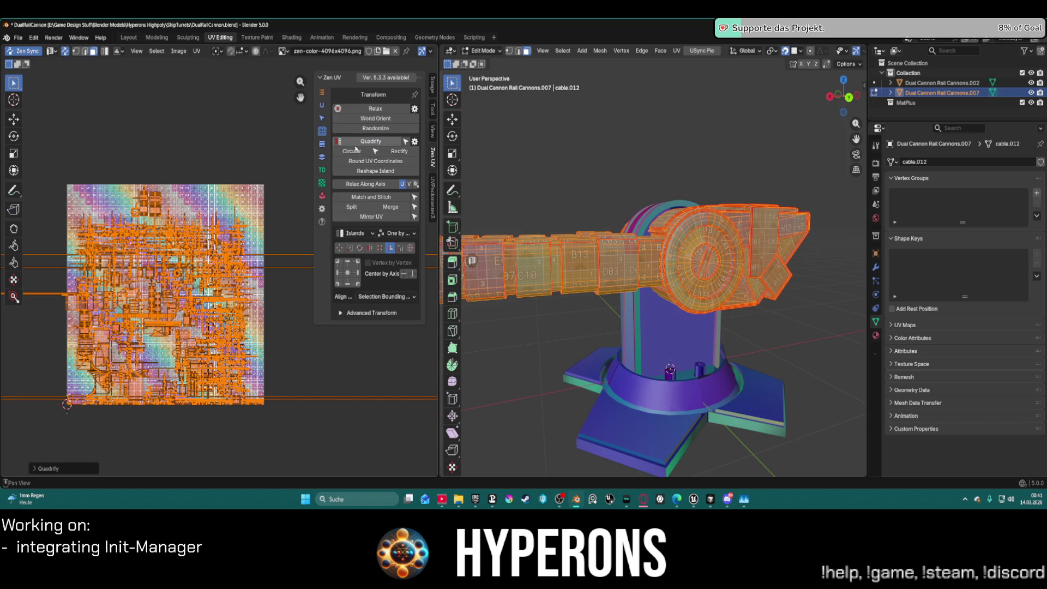
pyautogui.scroll(-3, 244, 218)
pyautogui.scroll(-7, 244, 217)
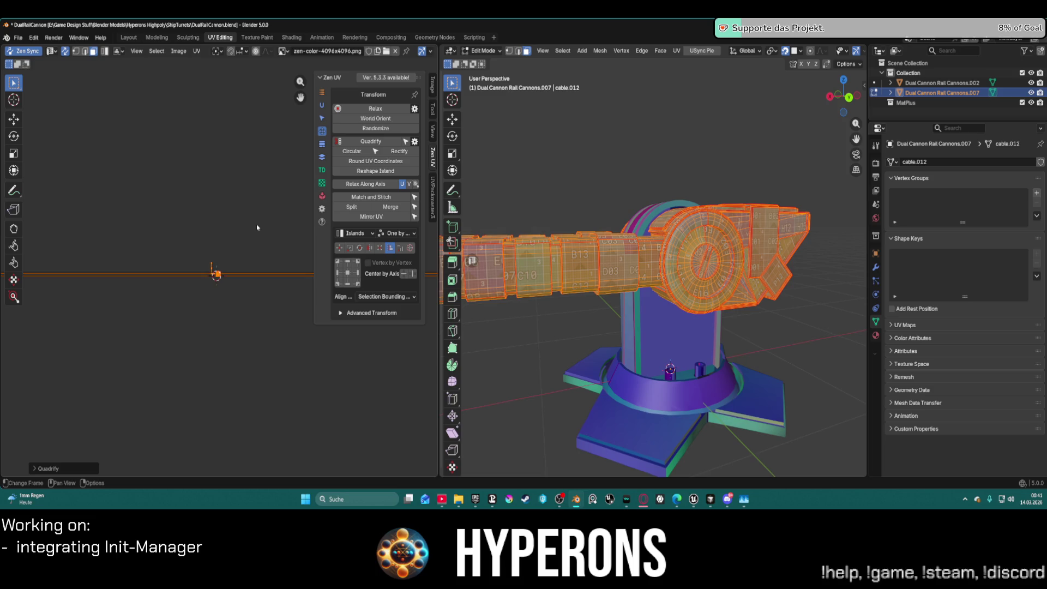
pyautogui.click(321, 105)
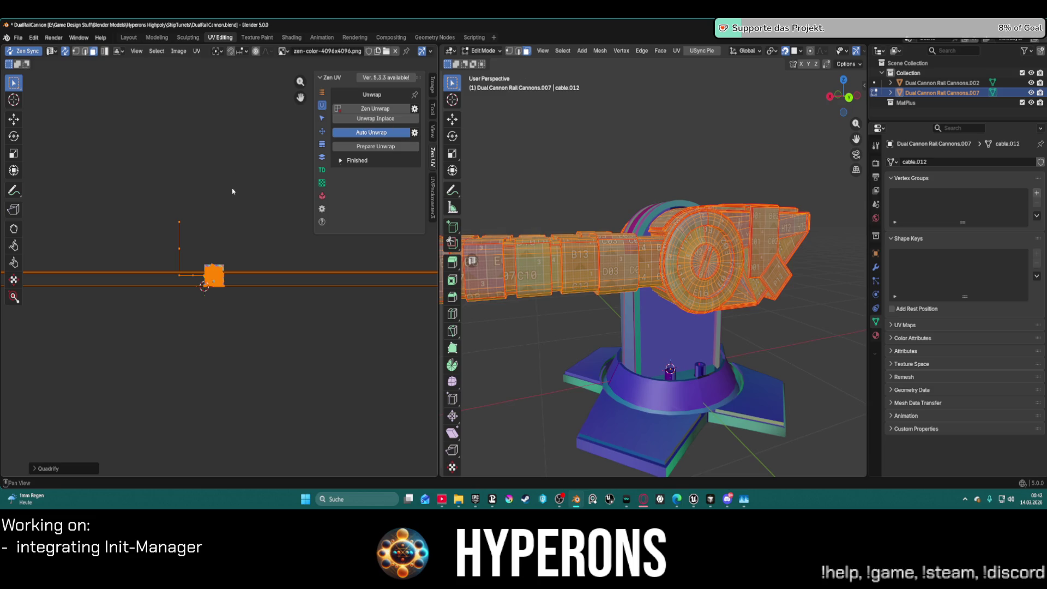
# Set the UV islands to 1024 px/m texel density and move the orange island onto the rainbow island
pyautogui.scroll(5, 251, 165)
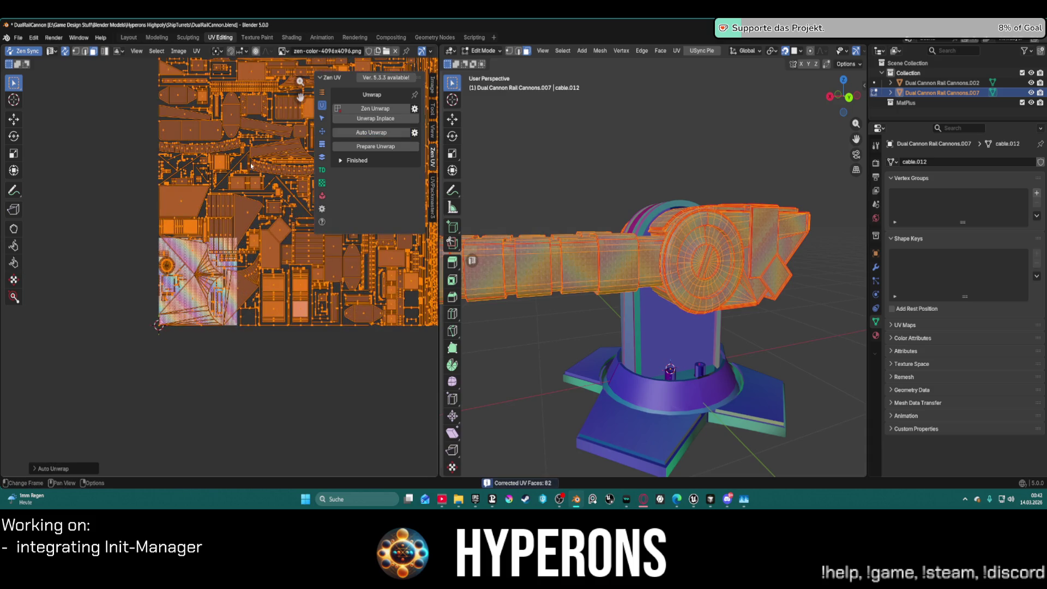
pyautogui.click(323, 170)
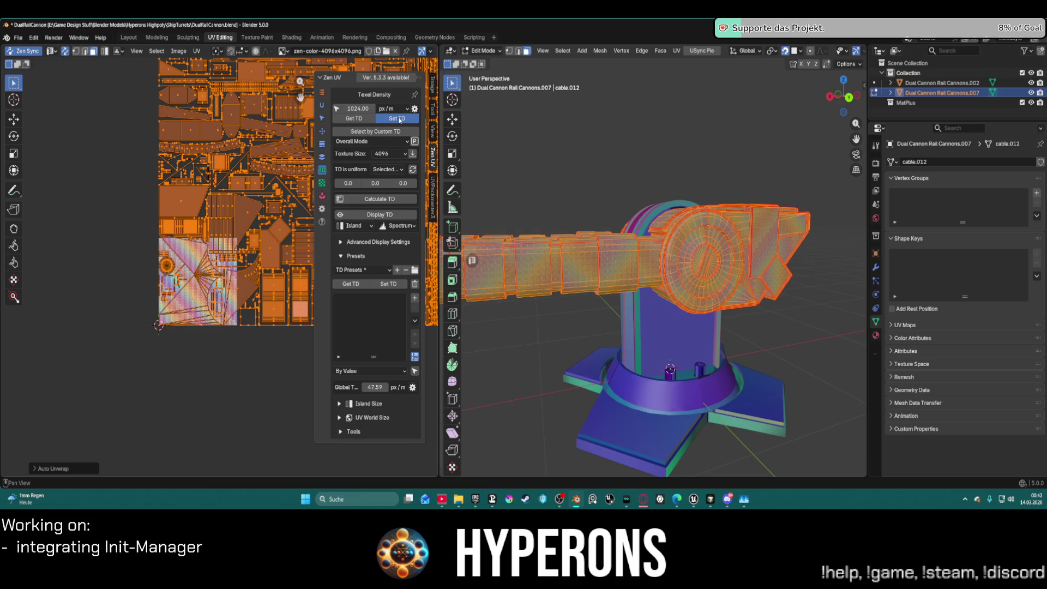
pyautogui.click(400, 119)
pyautogui.scroll(-1, 260, 159)
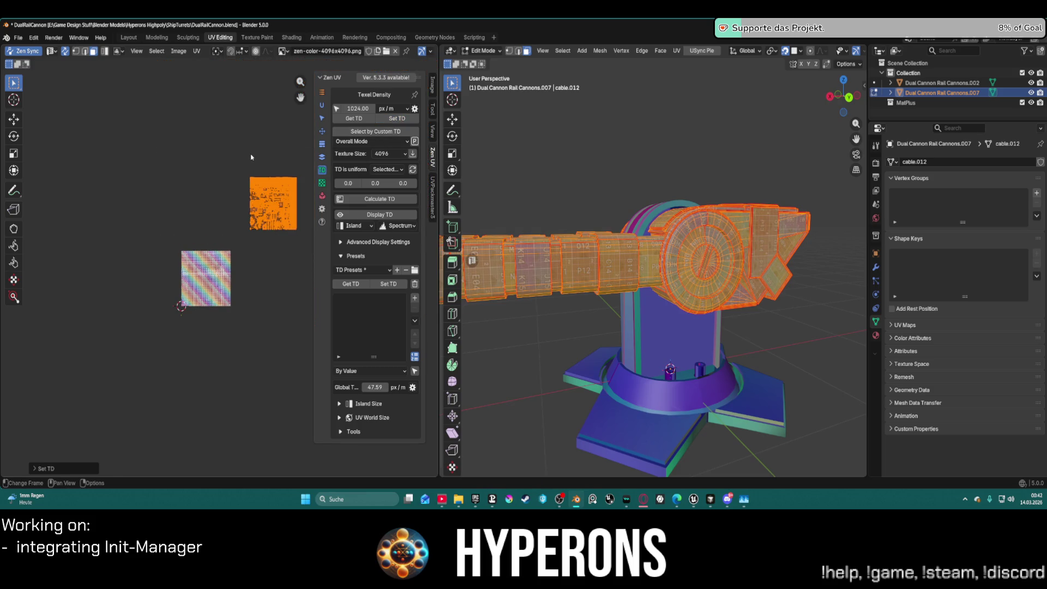
pyautogui.press('g')
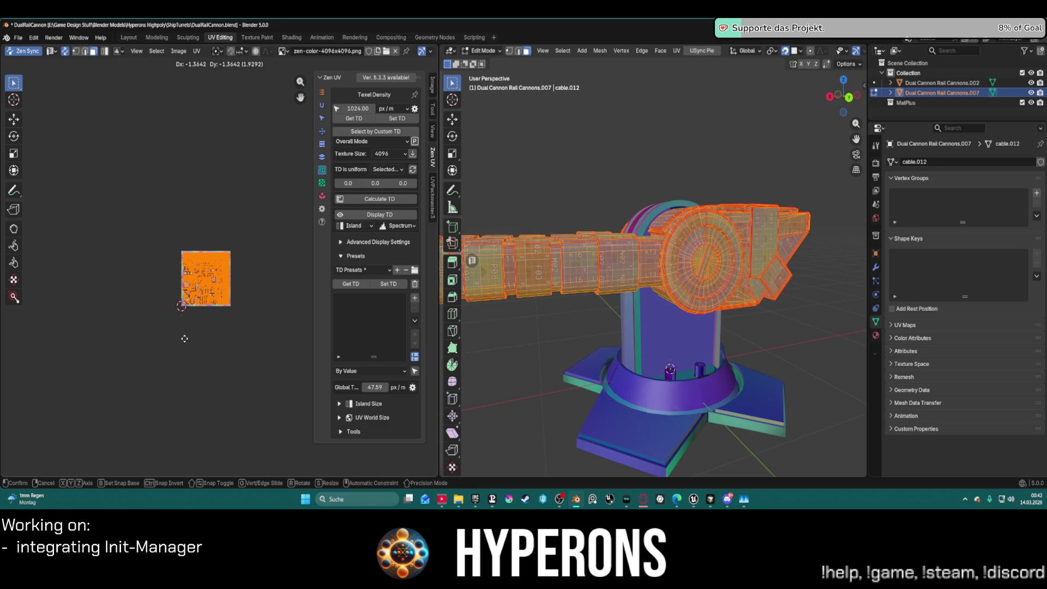
pyautogui.click(185, 339)
# Orbit to view the twin cannons from above and return to the Layout workspace
pyautogui.moveTo(554, 221)
pyautogui.mouseDown(button='middle')
pyautogui.moveTo(576, 223)
pyautogui.moveTo(590, 272)
pyautogui.mouseUp(button='middle')
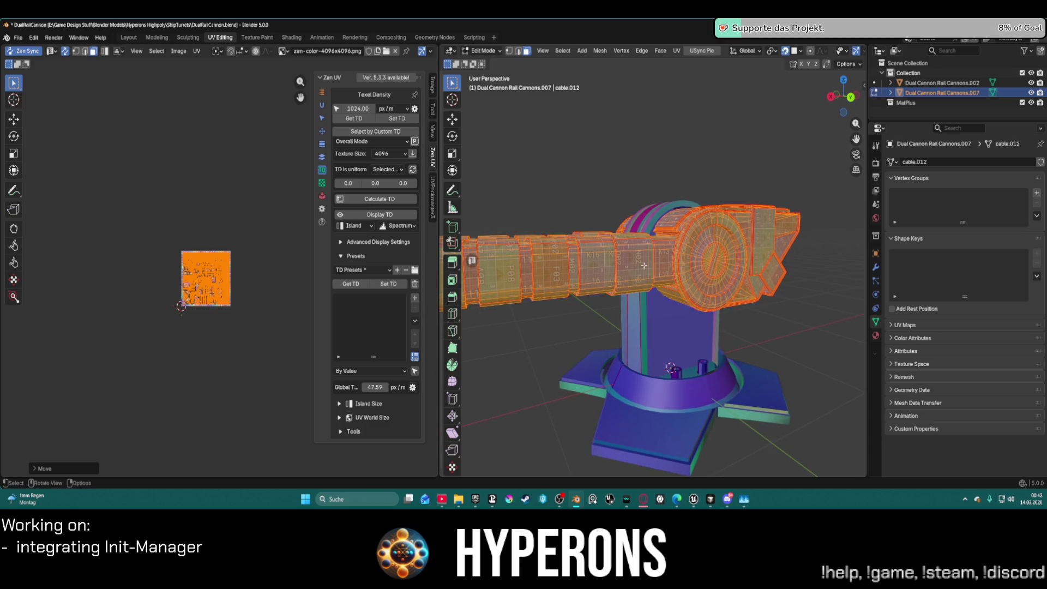
pyautogui.moveTo(820, 273)
pyautogui.mouseDown(button='middle')
pyautogui.moveTo(766, 319)
pyautogui.moveTo(740, 242)
pyautogui.mouseUp(button='middle')
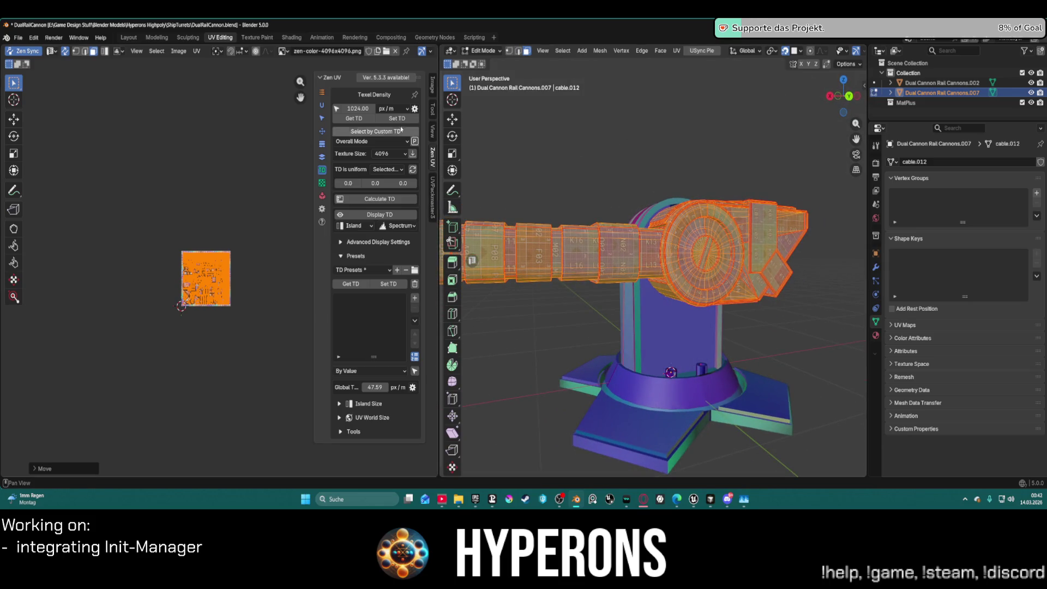
pyautogui.scroll(-2, 681, 195)
pyautogui.moveTo(681, 194)
pyautogui.mouseDown(button='middle')
pyautogui.moveTo(686, 224)
pyautogui.moveTo(712, 169)
pyautogui.moveTo(673, 214)
pyautogui.moveTo(742, 152)
pyautogui.moveTo(732, 184)
pyautogui.mouseUp(button='middle')
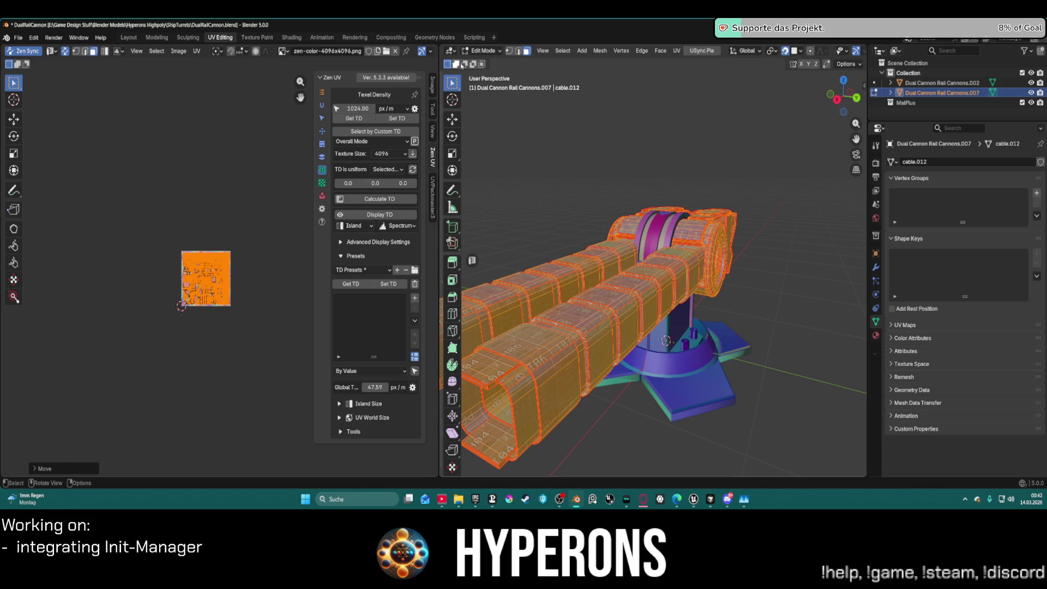
pyautogui.click(129, 37)
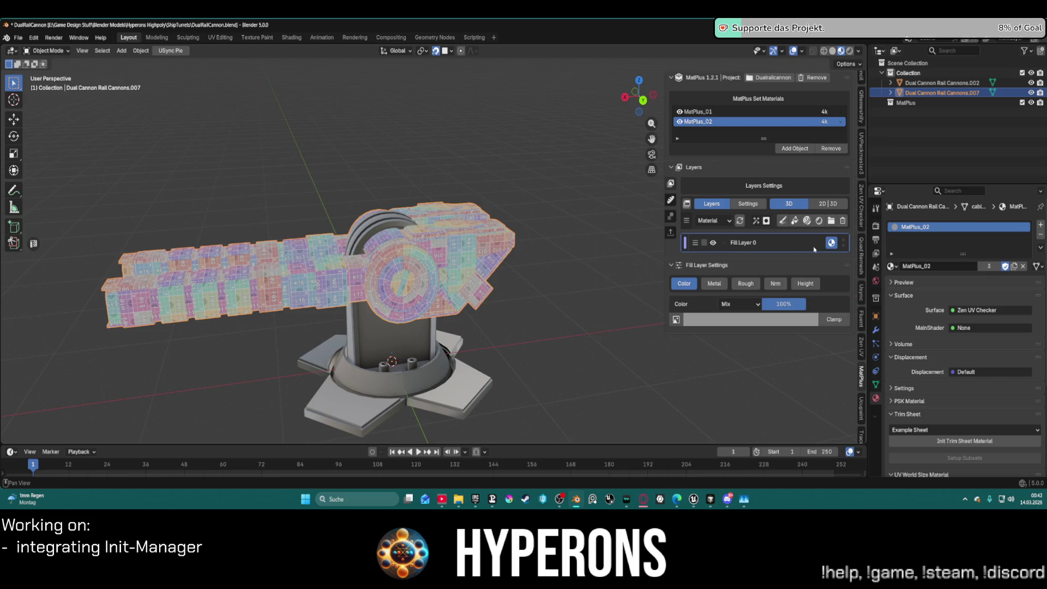
# Bake the 4096x4096 maps for both MatPlus_01 and MatPlus_02
pyautogui.press('Escape')
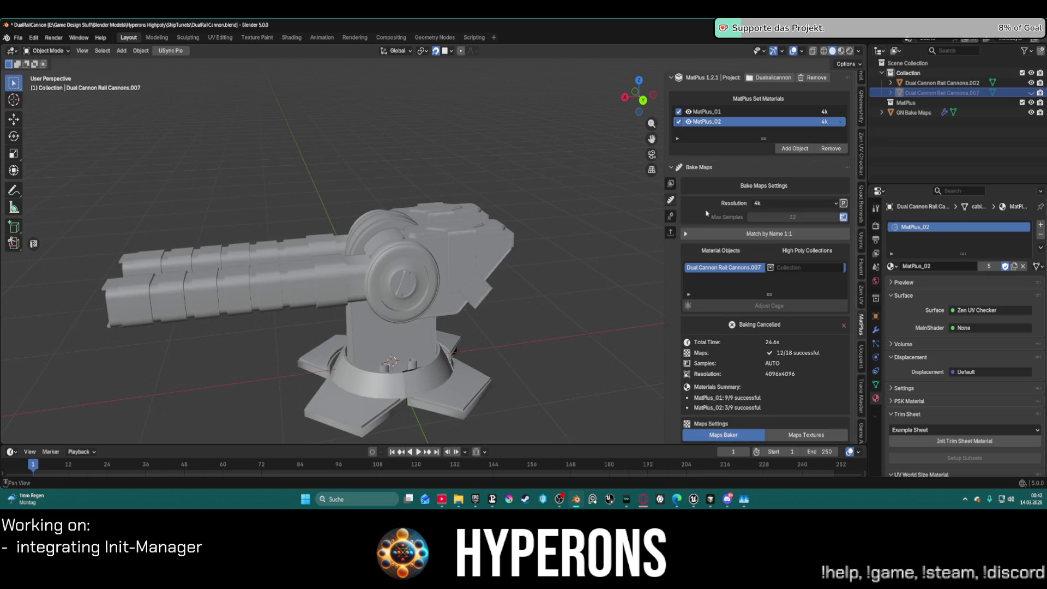
pyautogui.scroll(-8, 707, 429)
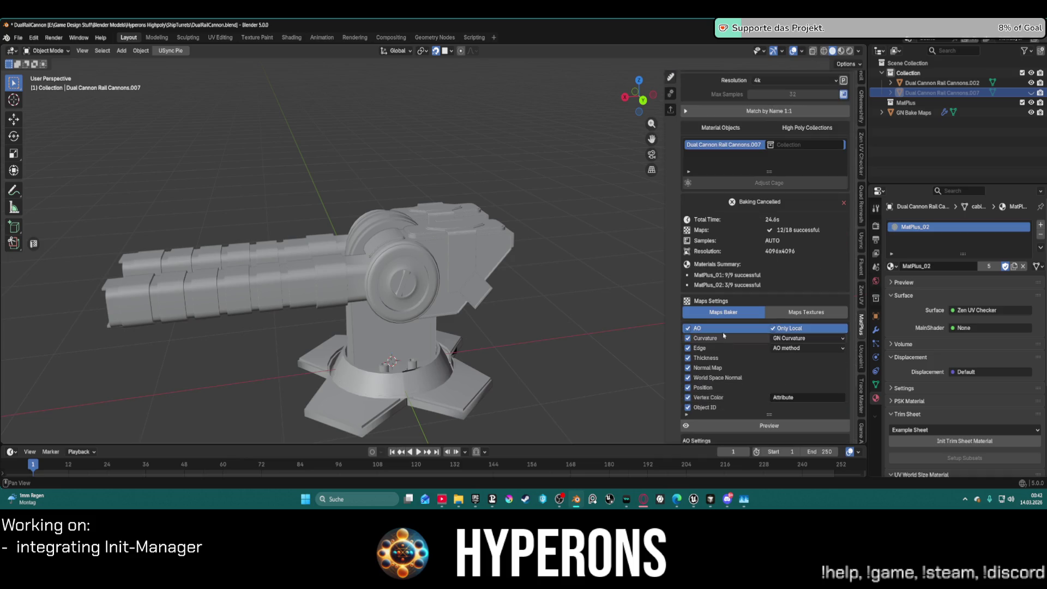
pyautogui.scroll(-1, 727, 380)
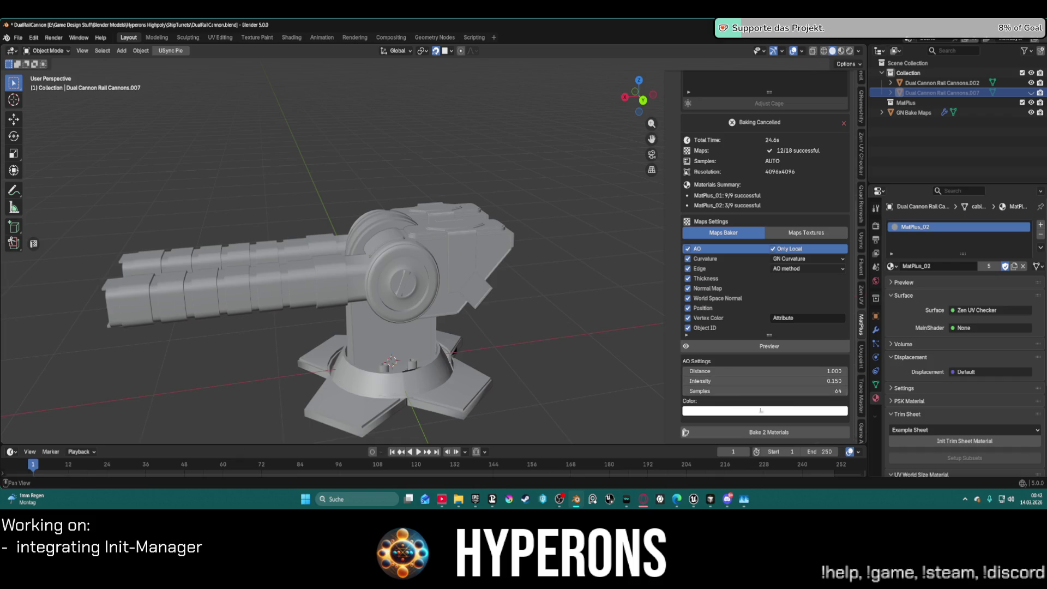
pyautogui.click(762, 434)
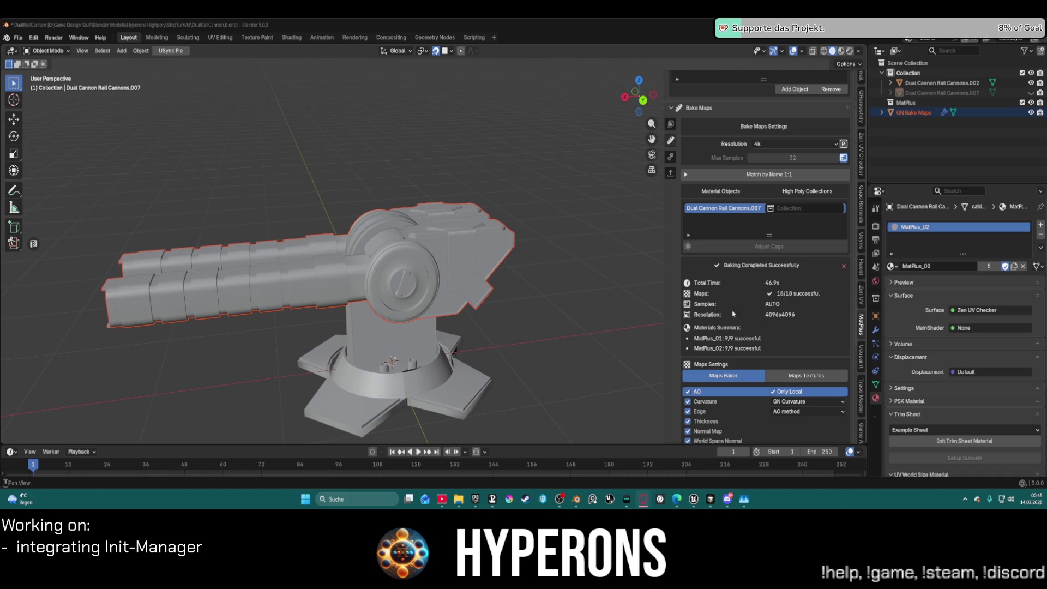
# Turn off the Zen UV checker on the cannon in the UV Editing workspace
pyautogui.click(670, 124)
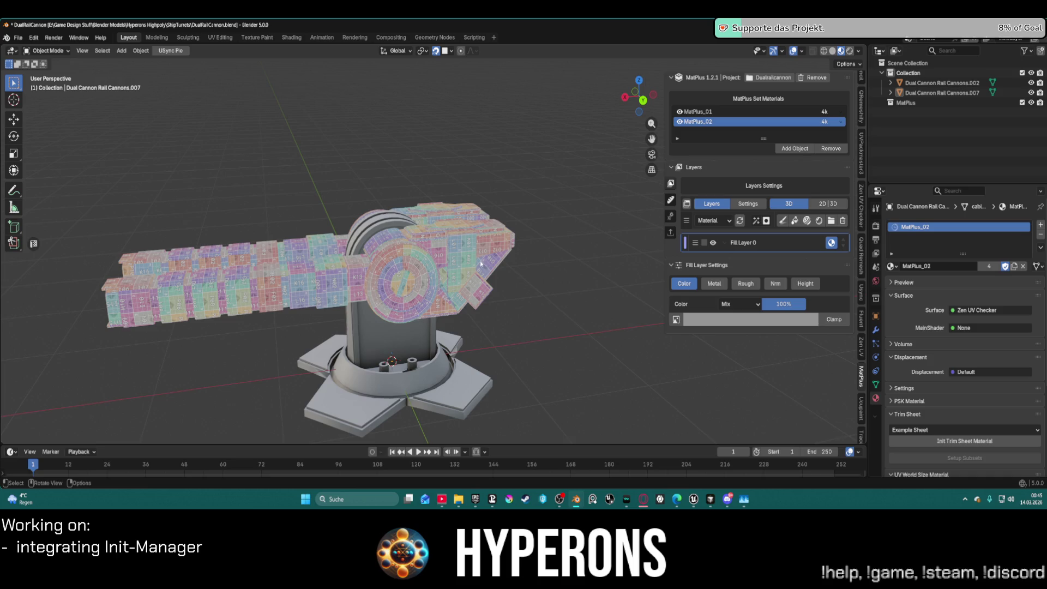
pyautogui.click(793, 265)
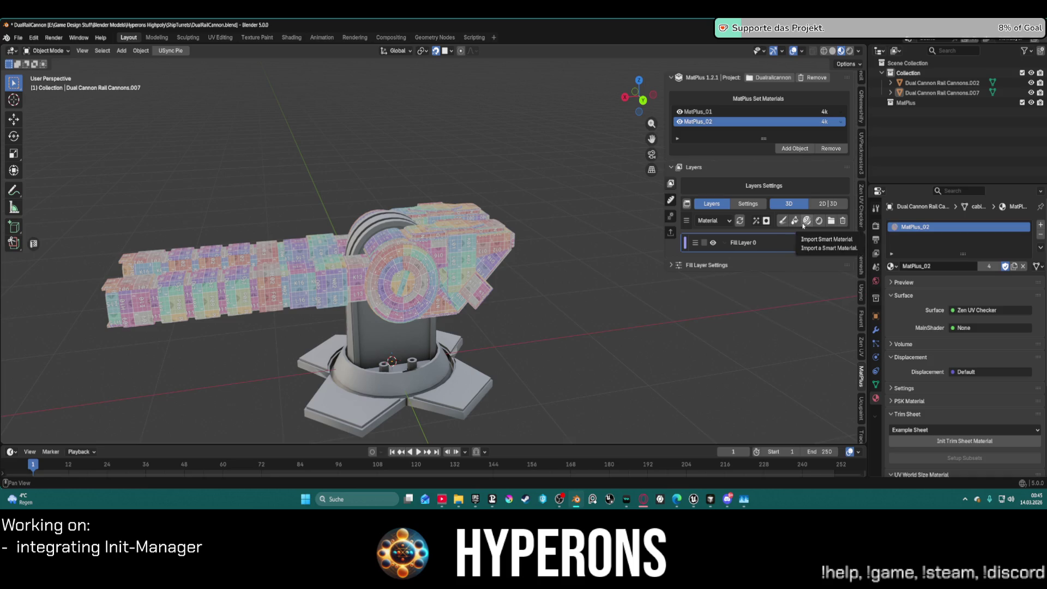
pyautogui.click(220, 38)
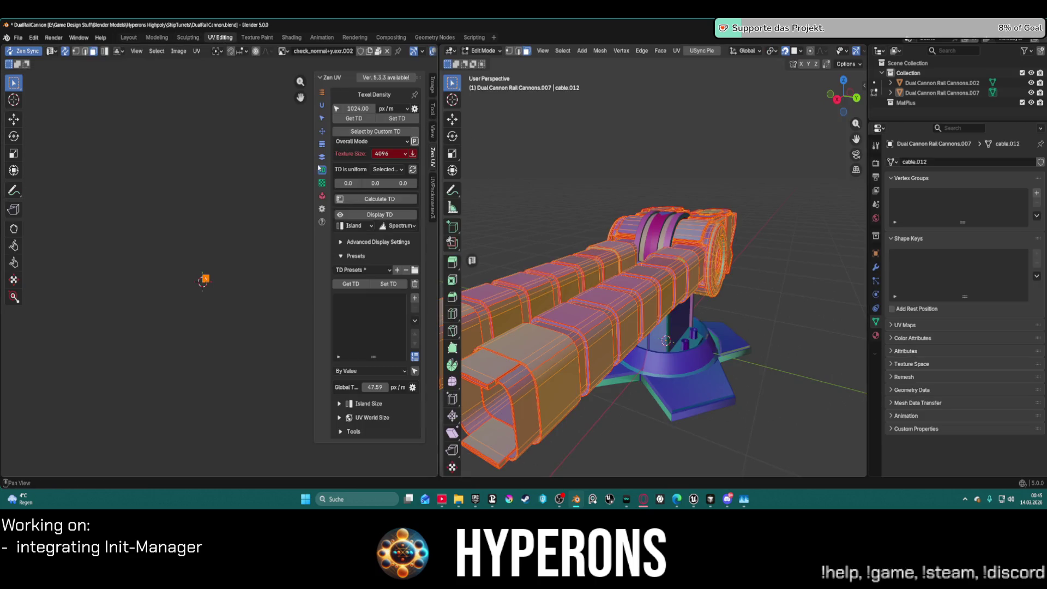
pyautogui.click(322, 183)
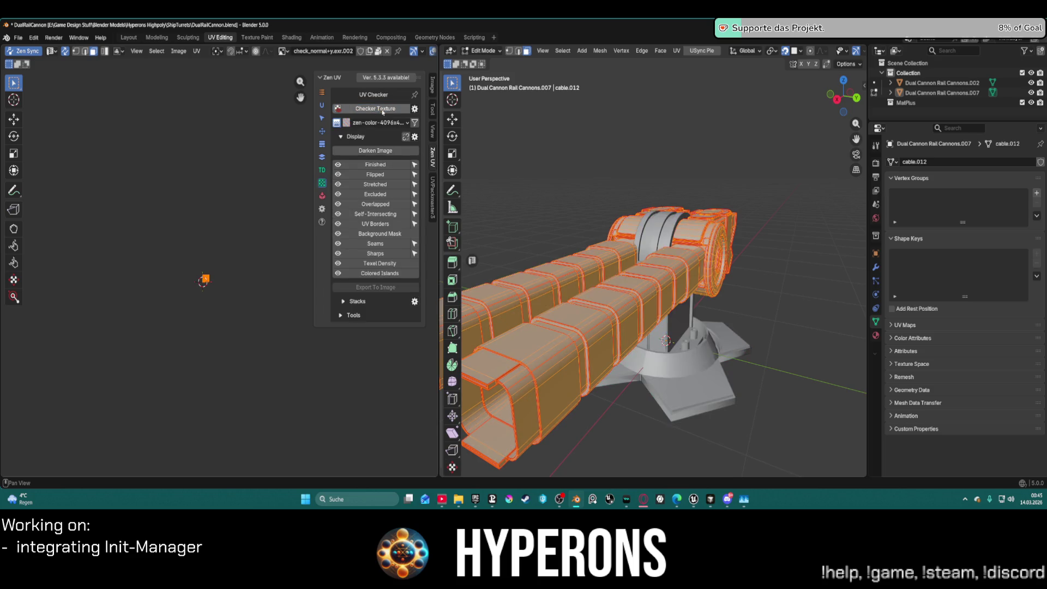
pyautogui.click(129, 38)
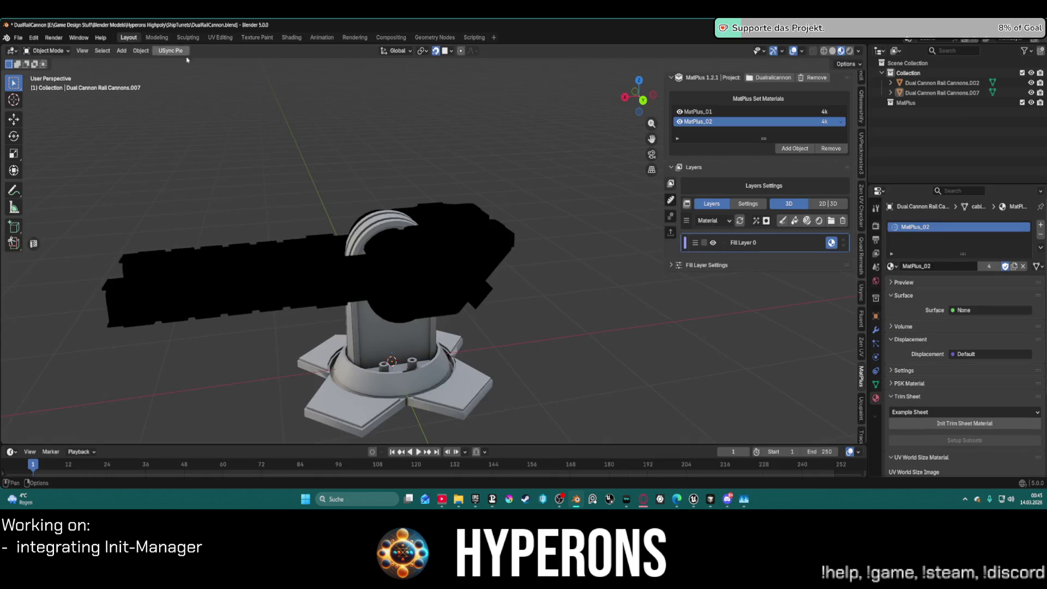
# Select the rail cannon in Layout and switch between its MatPlus layers and bake results
pyautogui.scroll(3, 327, 262)
pyautogui.click(246, 261)
pyautogui.scroll(-4, 382, 262)
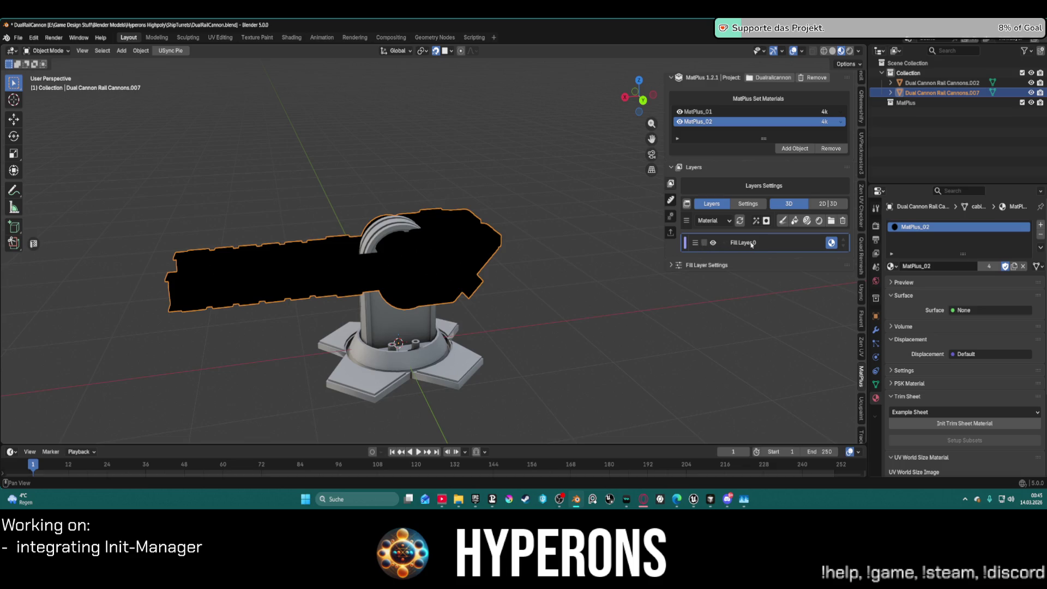
pyautogui.click(672, 265)
pyautogui.moveTo(572, 257); pyautogui.dragTo(524, 250, button='middle')
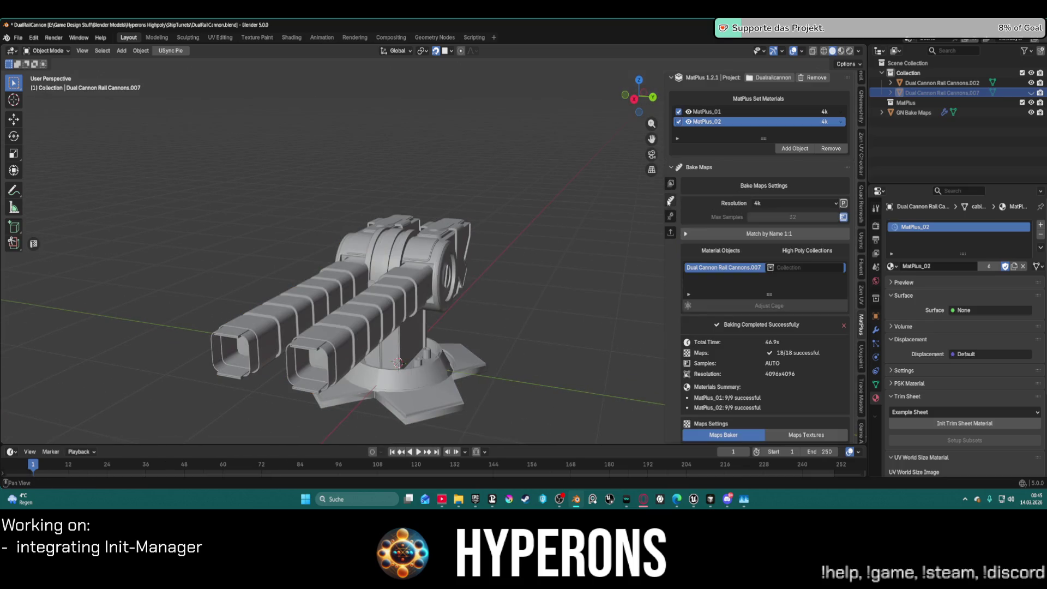
pyautogui.click(671, 184)
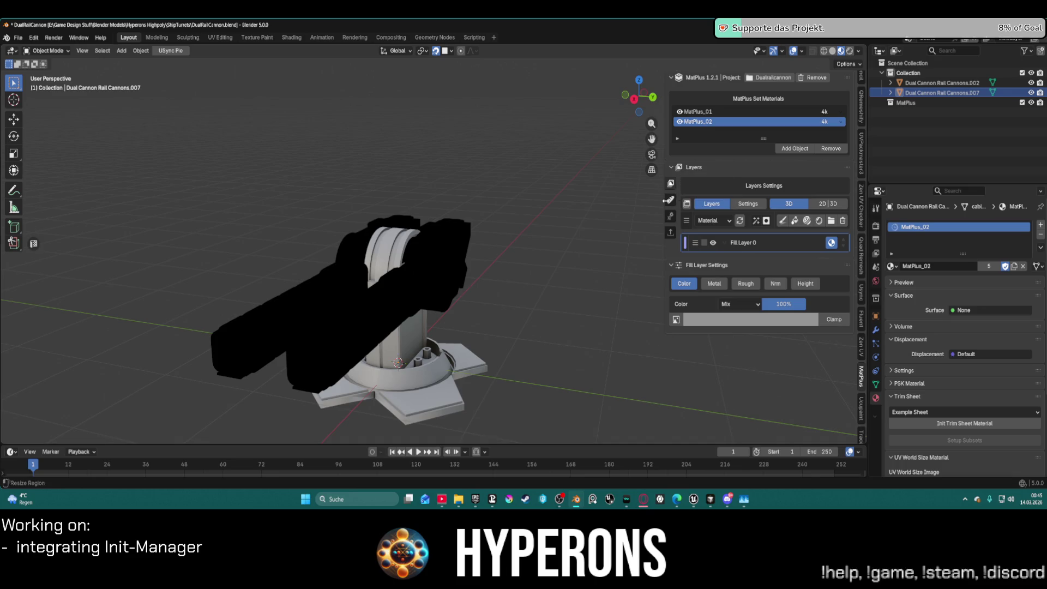
pyautogui.click(671, 184)
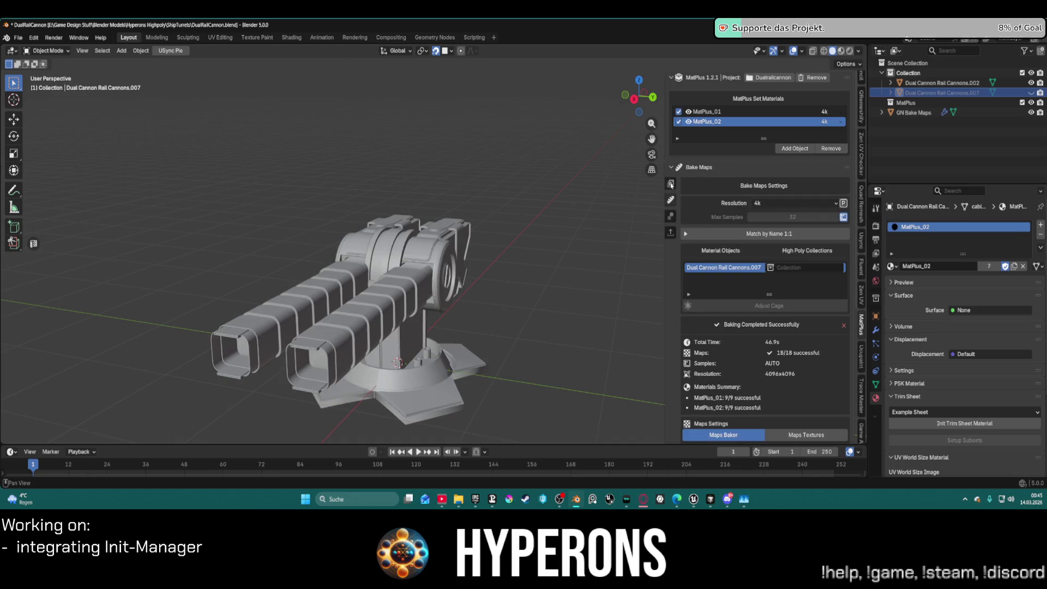
pyautogui.click(670, 184)
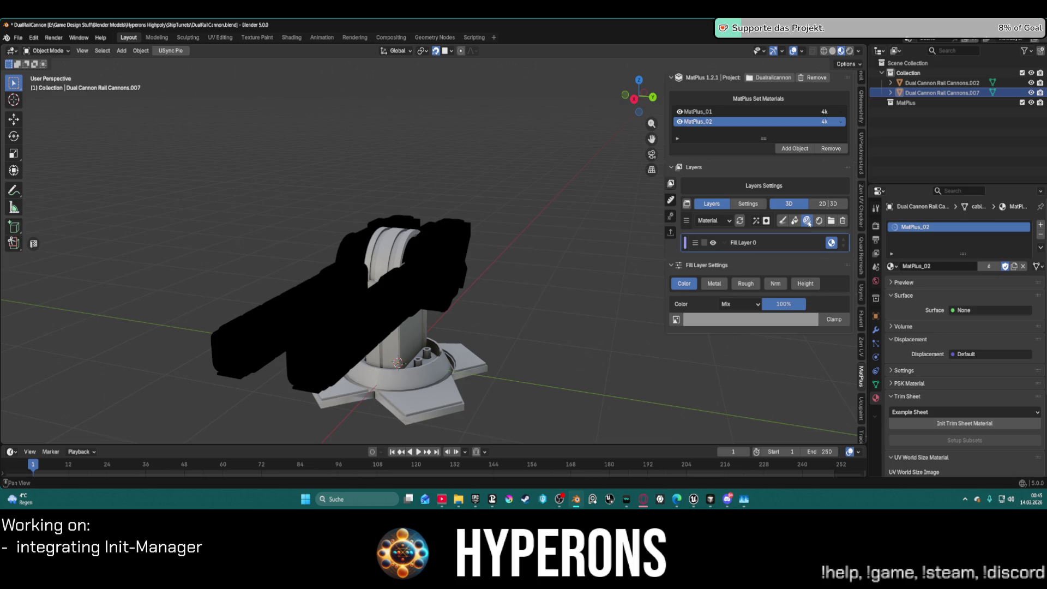
# Import the Metal Weapon 2 smart material into MatPlus_02 from the smart material browser
pyautogui.scroll(-15, 853, 262)
pyautogui.scroll(-10, 853, 262)
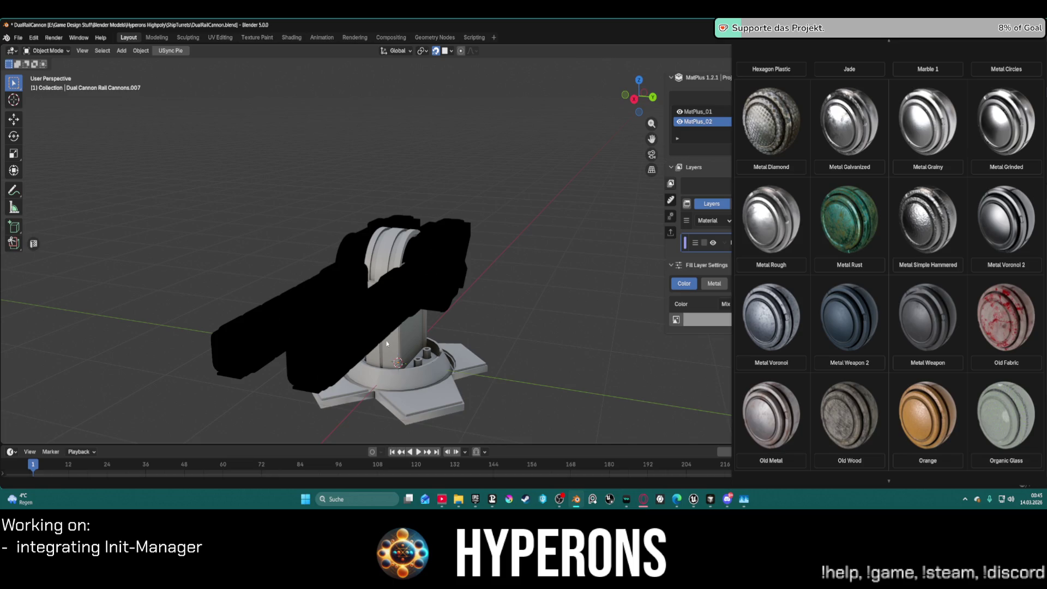
pyautogui.click(843, 342)
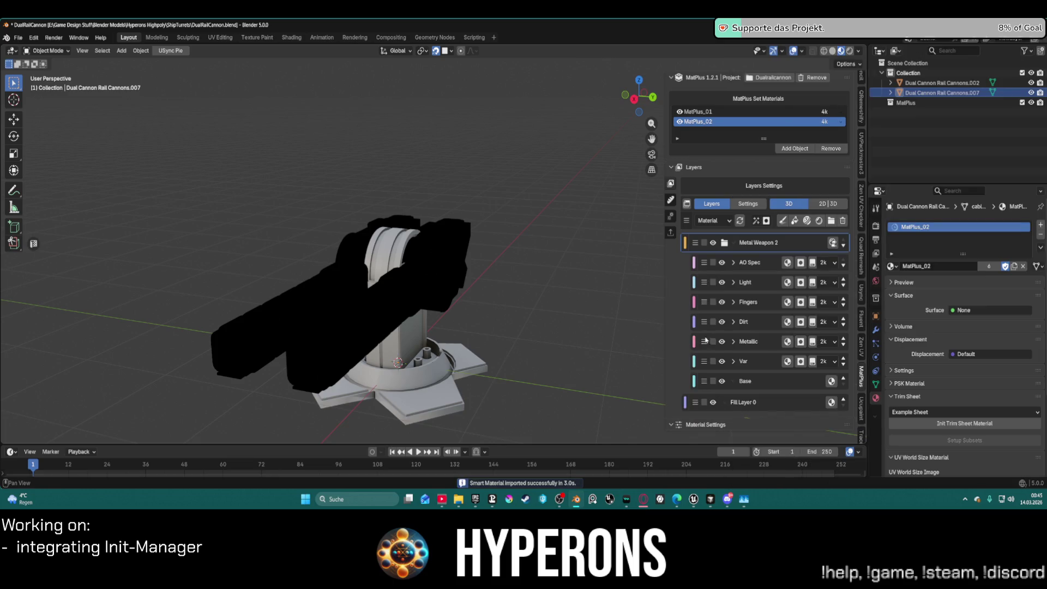
pyautogui.moveTo(575, 301); pyautogui.dragTo(522, 292, button='middle')
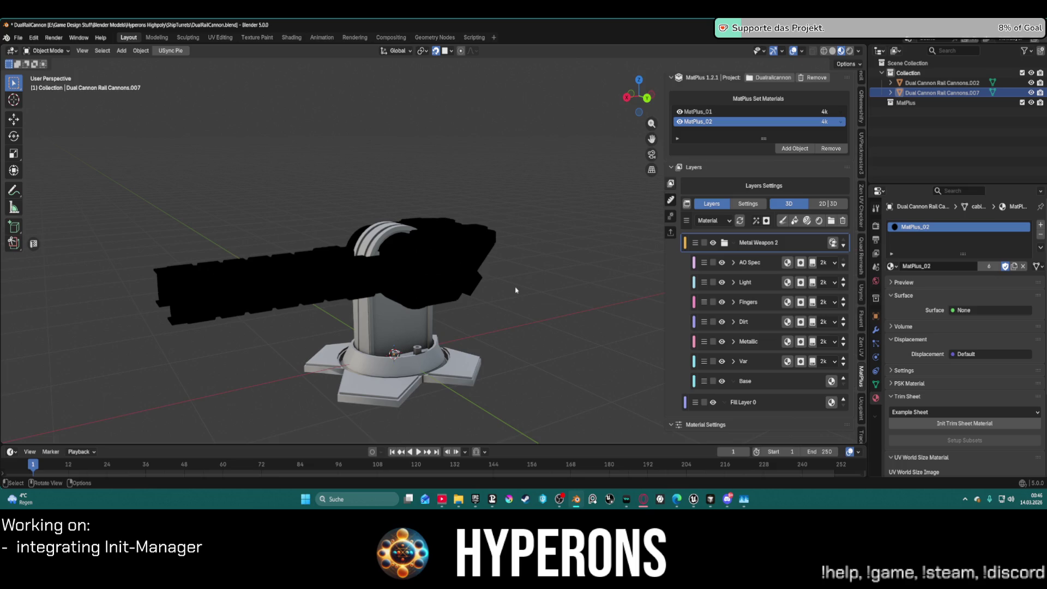
# Exclude MatPlus_01 from the bake, leaving only MatPlus_02 to be baked
pyautogui.click(670, 202)
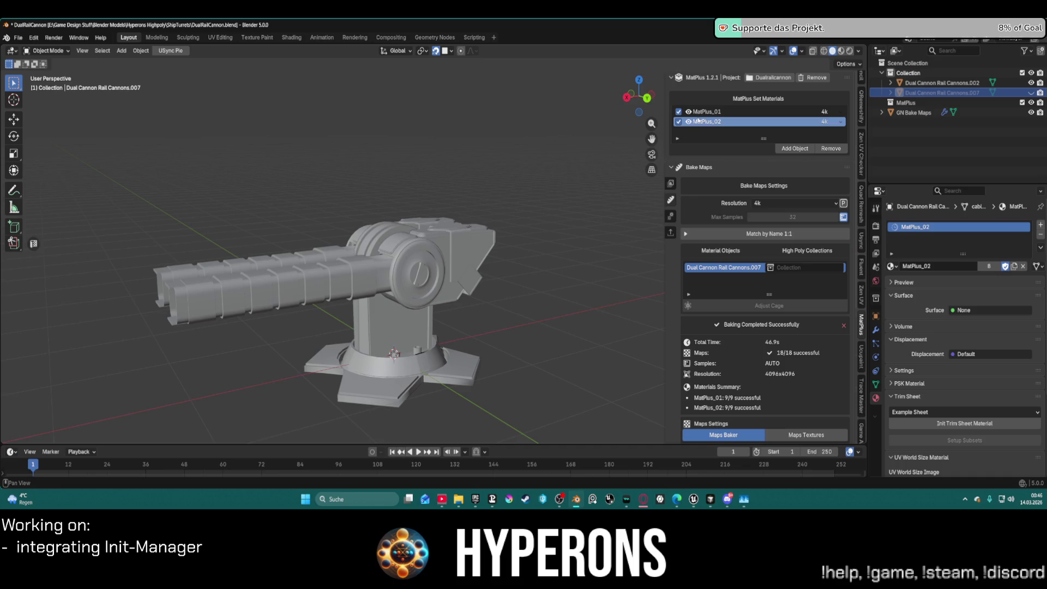
pyautogui.scroll(-5, 743, 361)
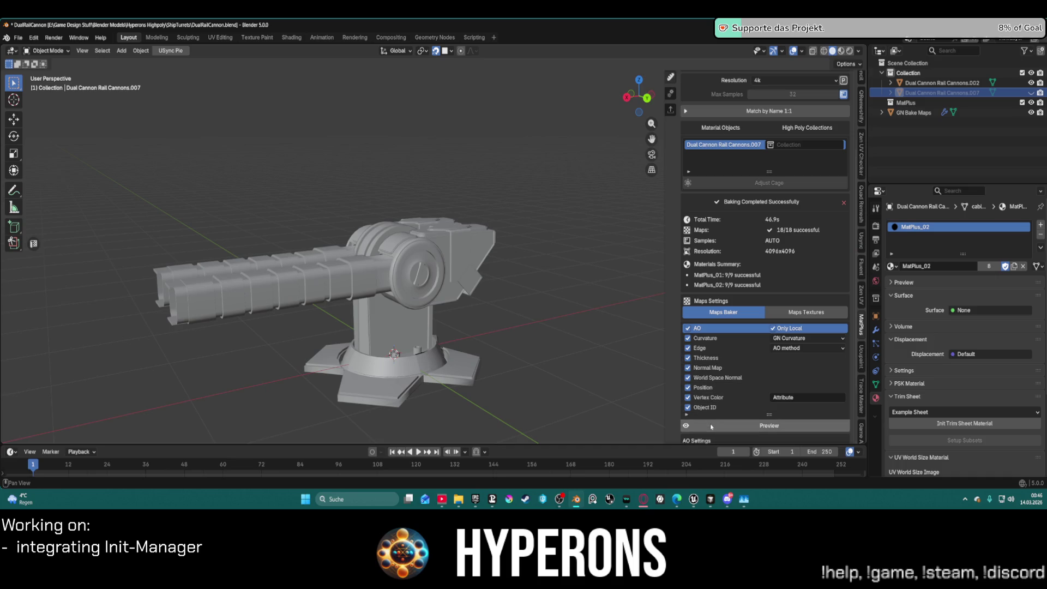
pyautogui.scroll(5, 738, 205)
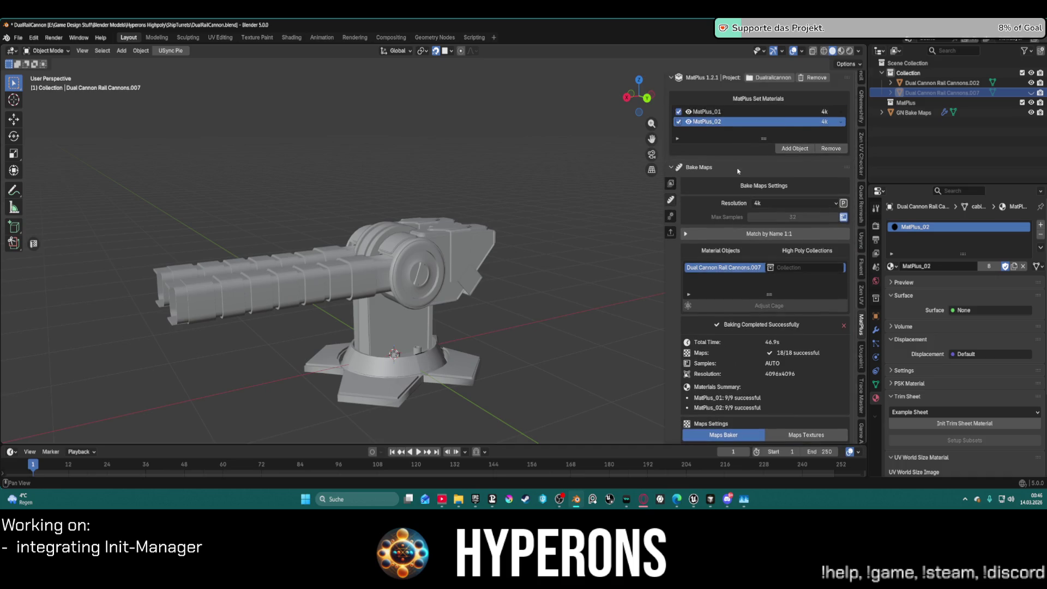
pyautogui.click(689, 112)
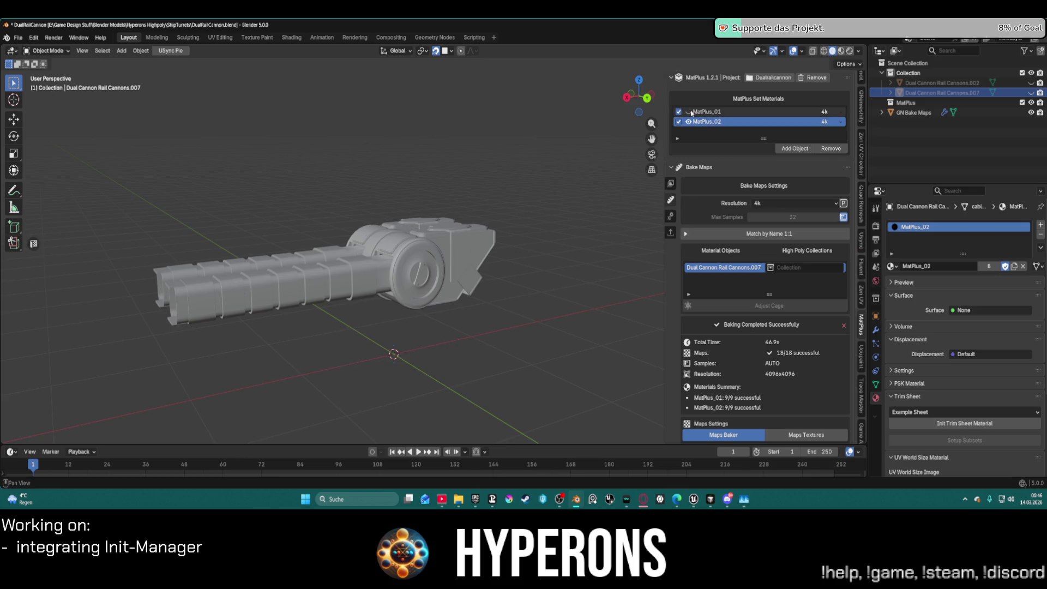
pyautogui.click(689, 112)
pyautogui.click(688, 113)
pyautogui.click(688, 112)
pyautogui.click(679, 112)
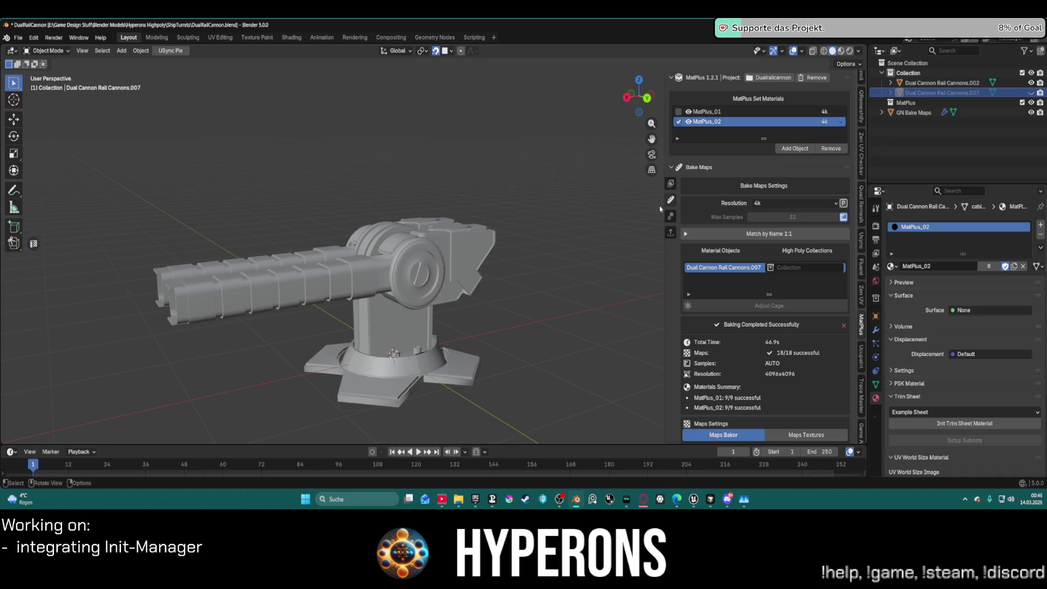
# Bake the nine 4096x4096 maps for MatPlus_02 and view its layer stack
pyautogui.scroll(-8, 725, 327)
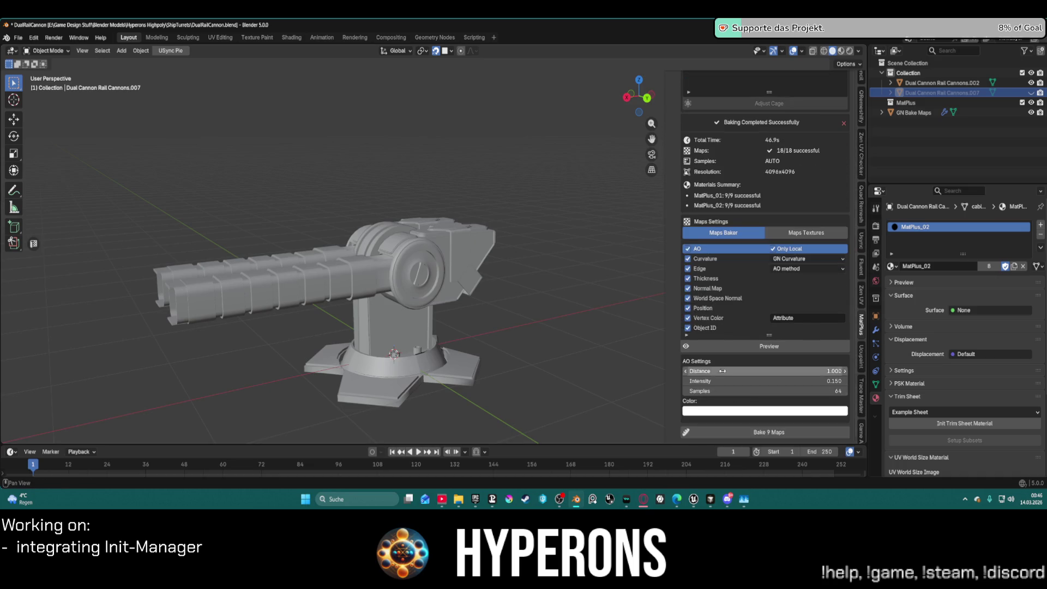
pyautogui.click(731, 435)
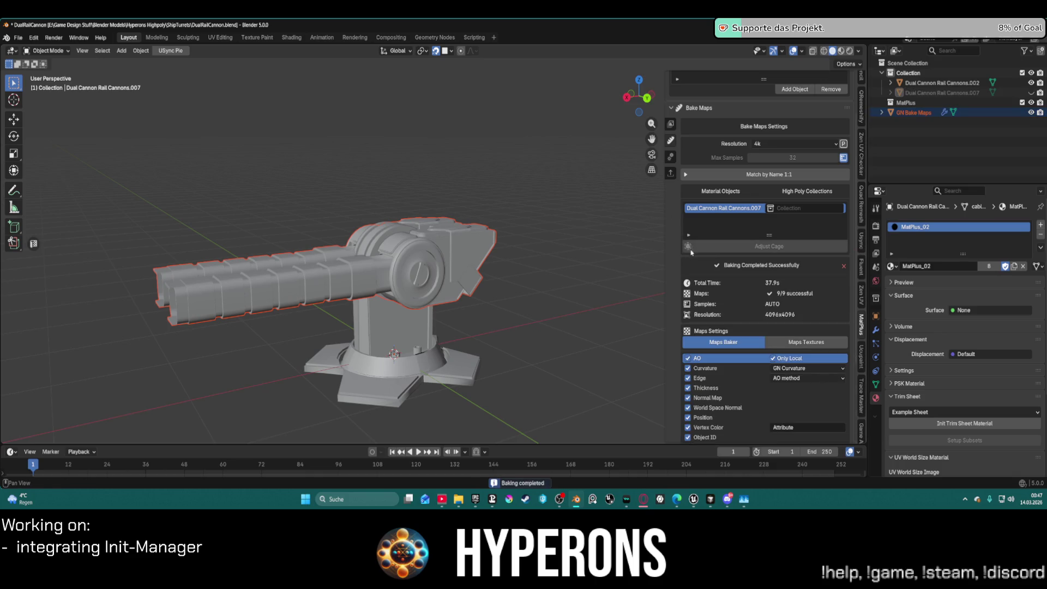
pyautogui.click(671, 125)
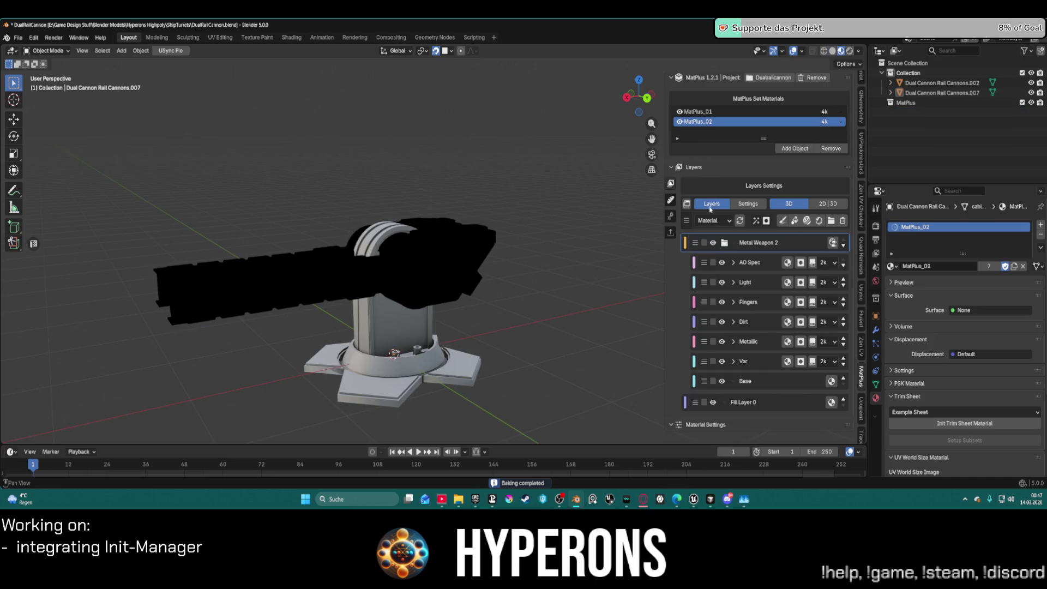
# Set the MatPlus preview to Material and inspect the MatPlus_01 and MatPlus_02 layers
pyautogui.click(711, 221)
pyautogui.click(719, 244)
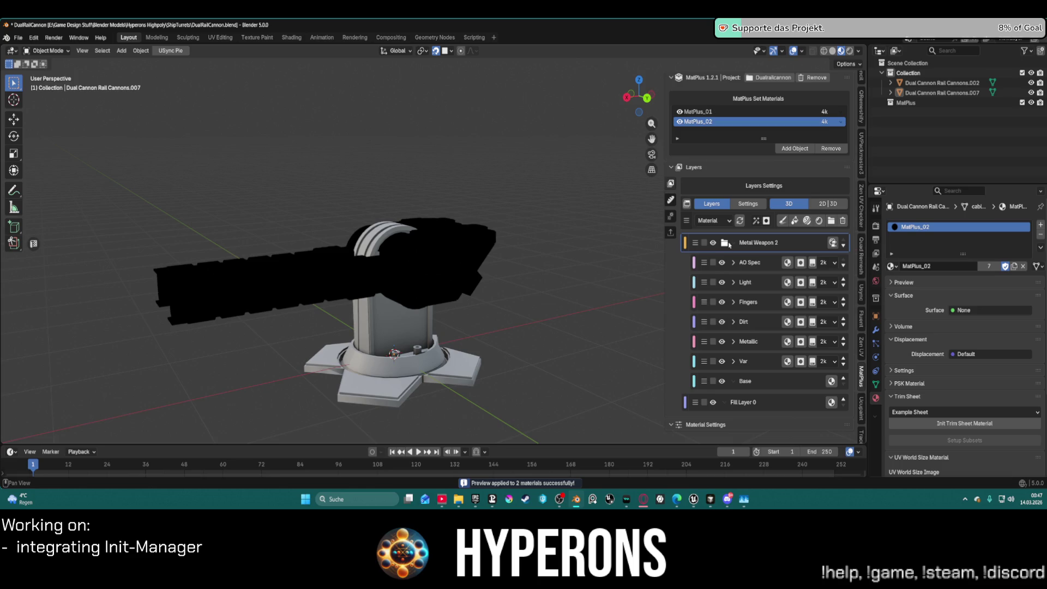
pyautogui.click(707, 111)
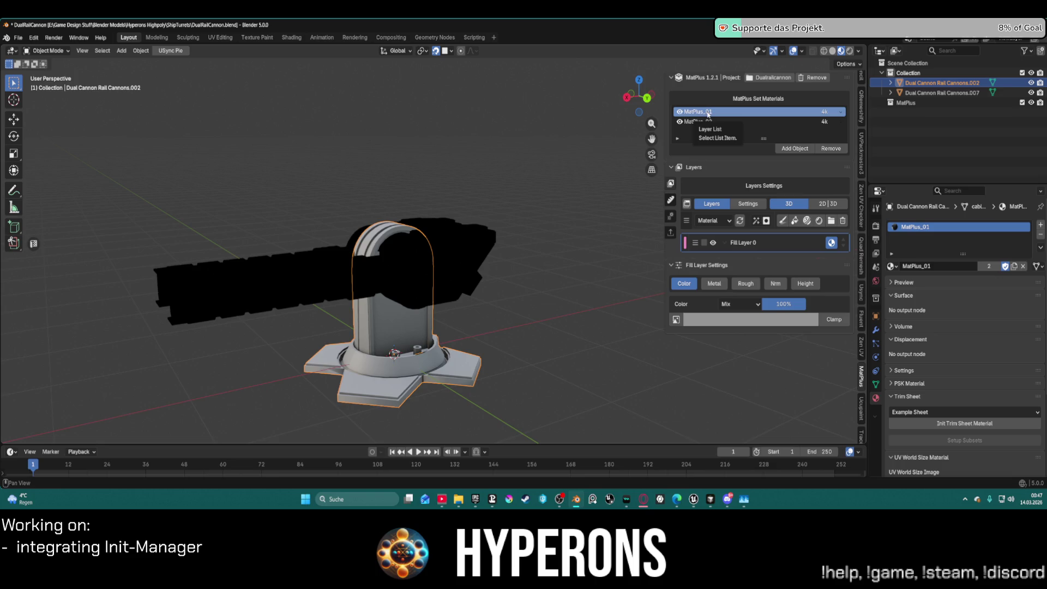
pyautogui.click(710, 122)
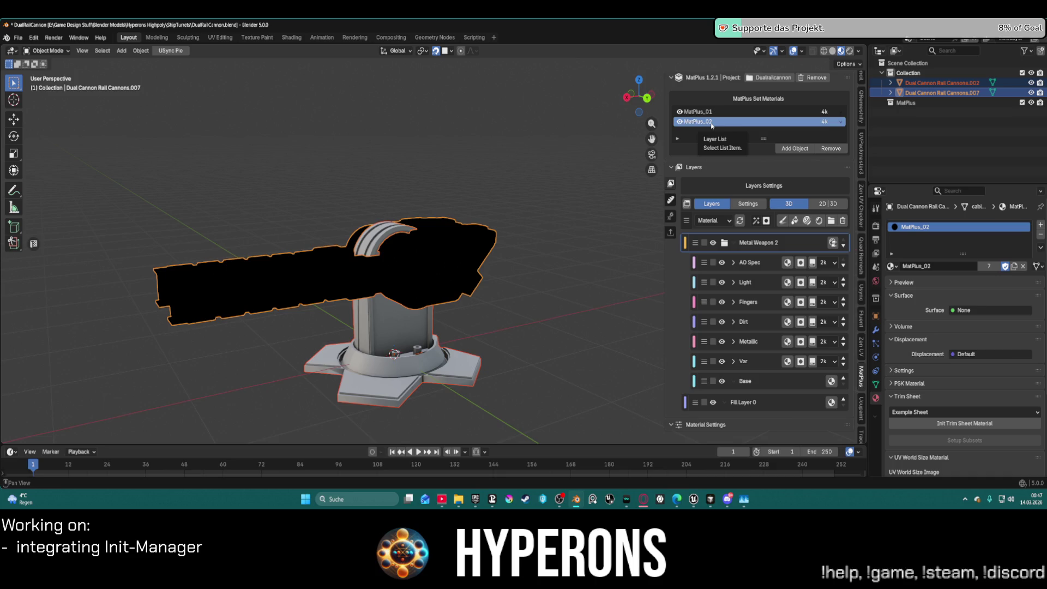
# Select barrel object Dual Cannon Rail Cannons.007 and remove MatPlus_02 from the set materials
pyautogui.click(393, 317)
pyautogui.click(312, 287)
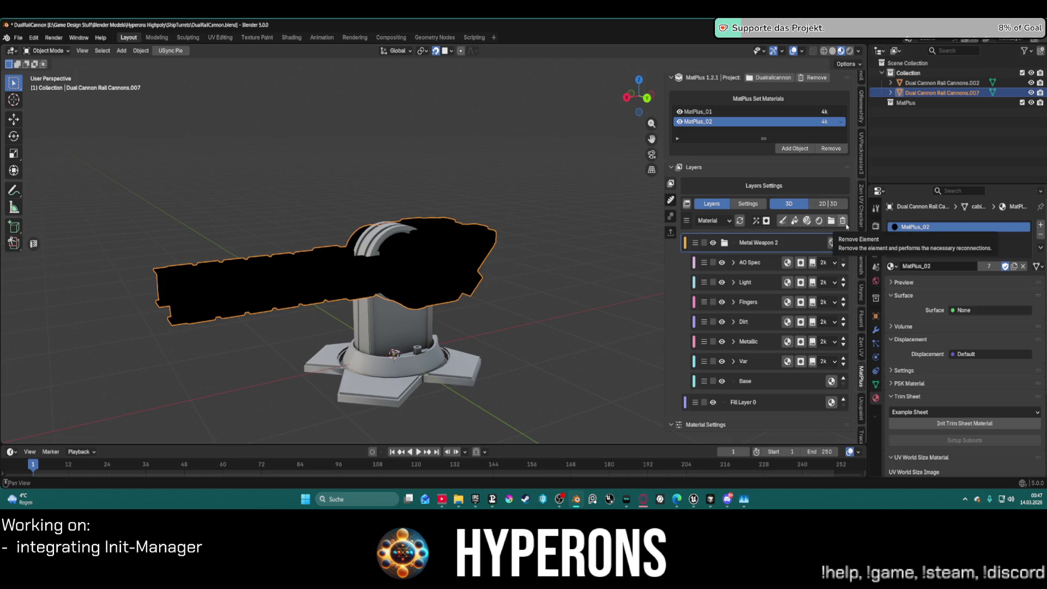
pyautogui.click(829, 148)
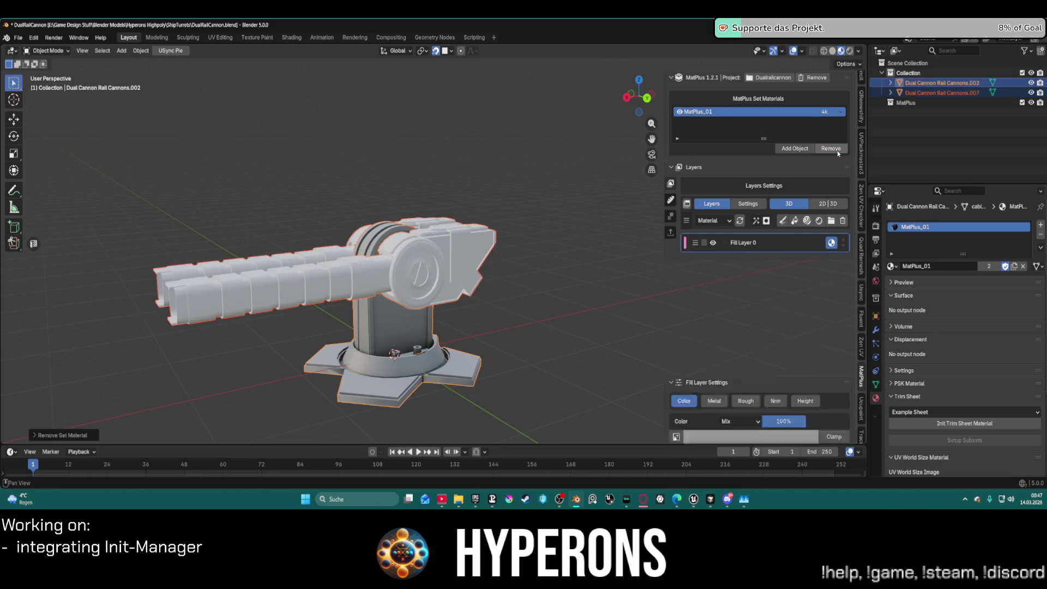
pyautogui.click(792, 150)
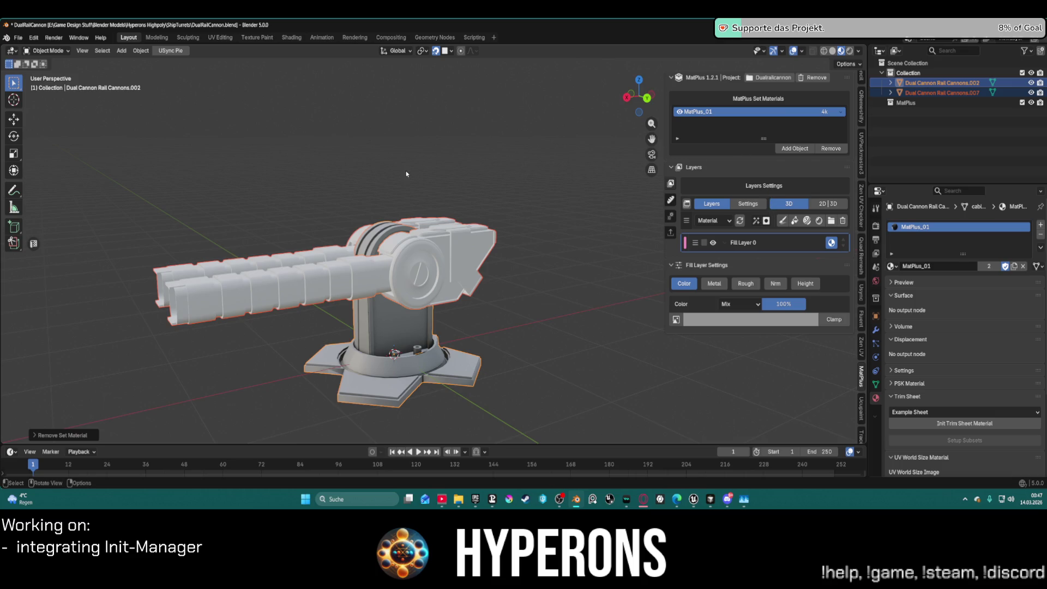
pyautogui.click(411, 250)
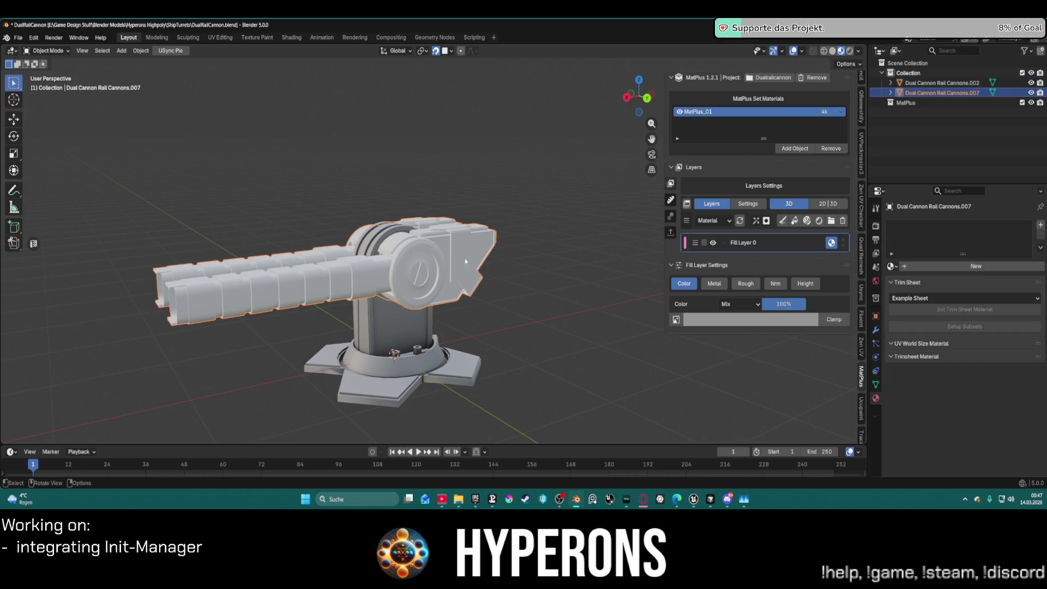
# Add Dual Cannon Rail Cannons.007 to MatPlus_02 and bake its 9 maps at 4k (4096x4096)
pyautogui.click(799, 150)
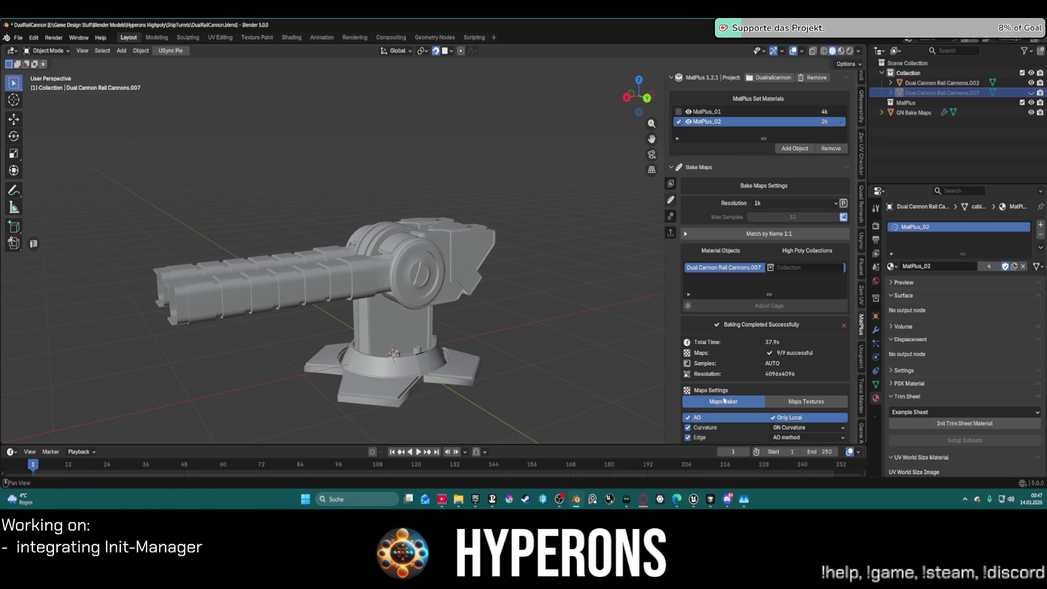
pyautogui.click(770, 141)
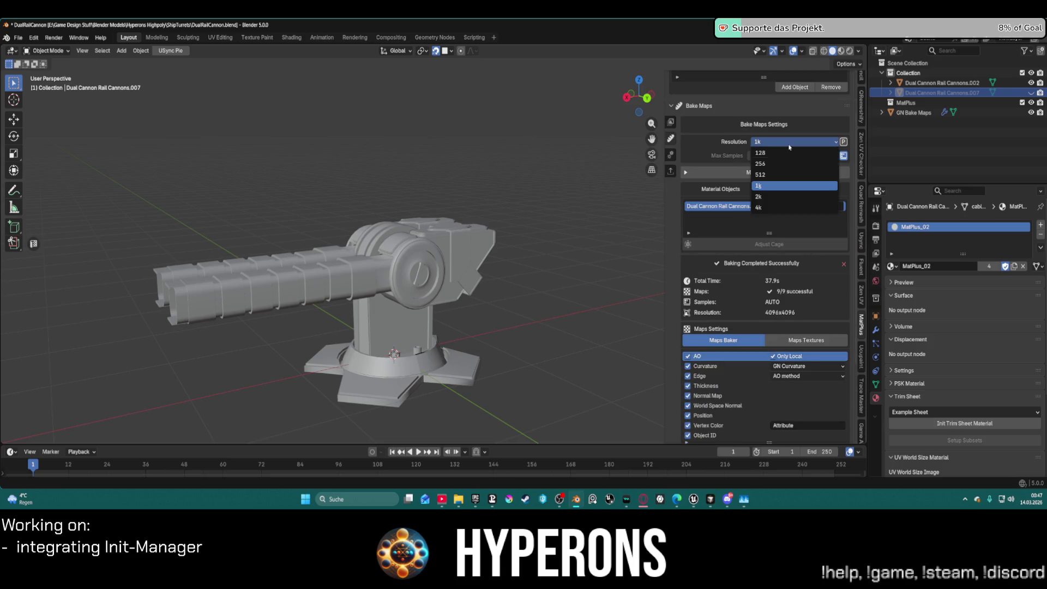
pyautogui.click(772, 206)
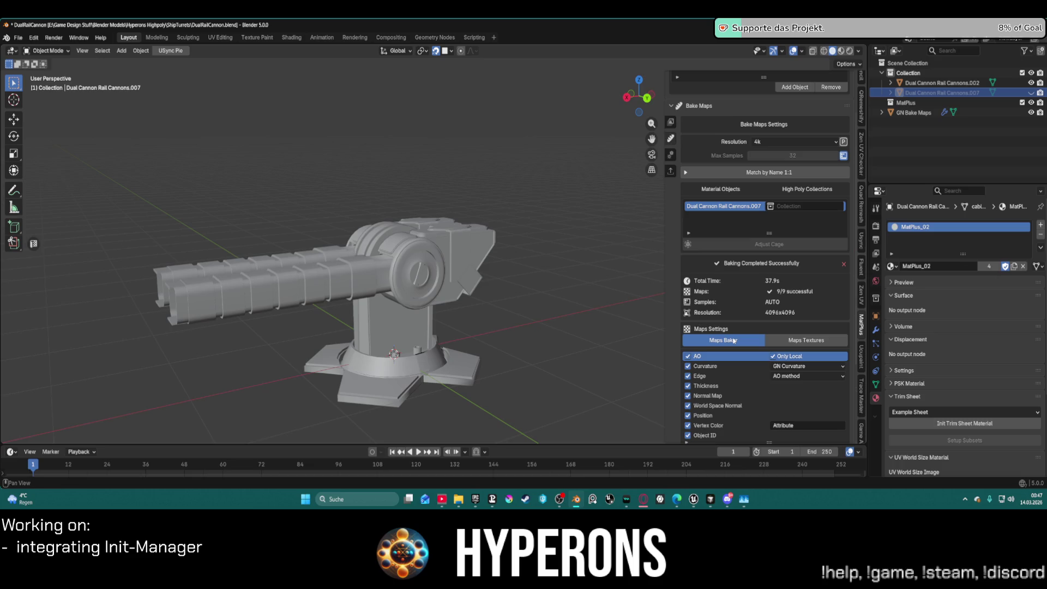
pyautogui.scroll(-5, 734, 340)
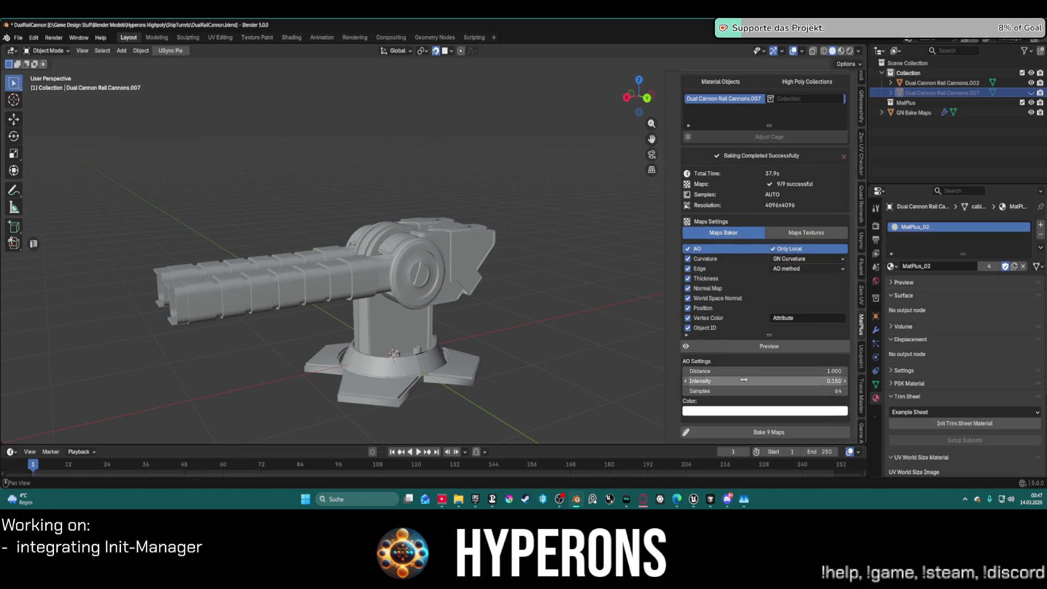
pyautogui.click(728, 428)
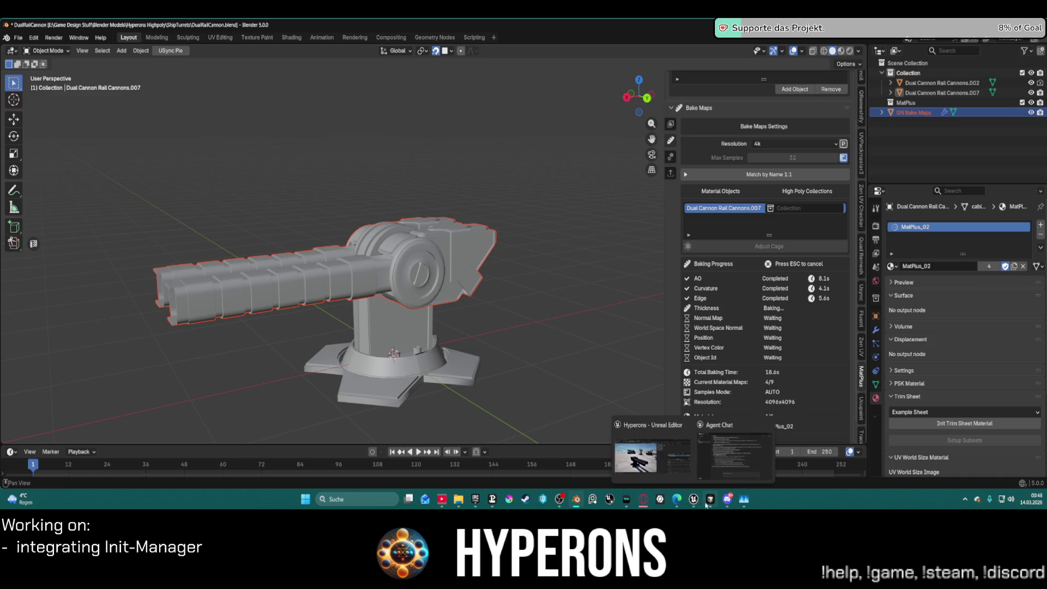
pyautogui.moveTo(702, 500)
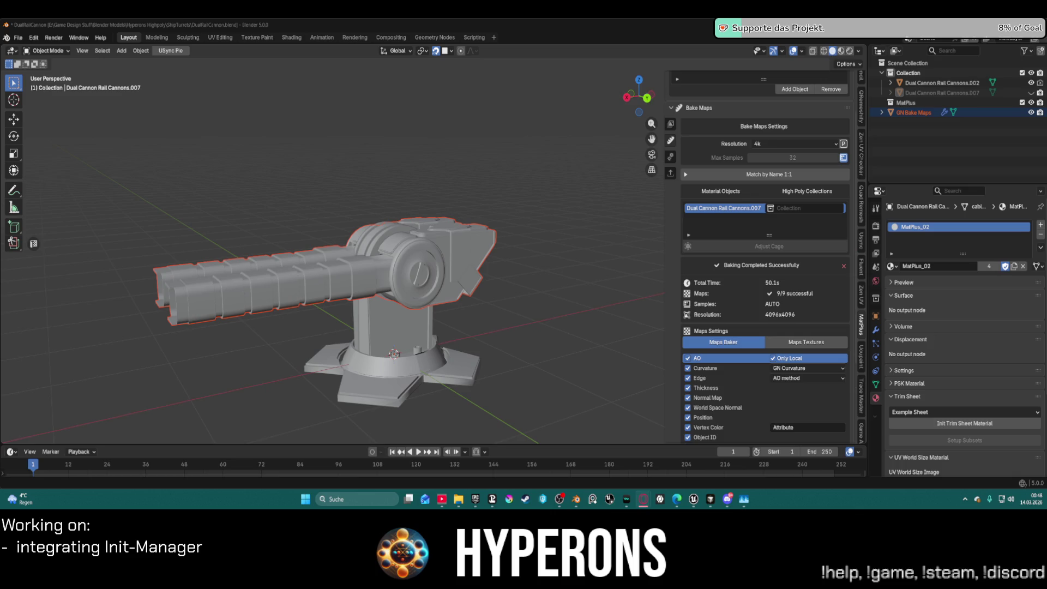
# Return to Blender once the bake completes with 9/9 maps in 50.1s
pyautogui.hotkey('alt', 'Tab')
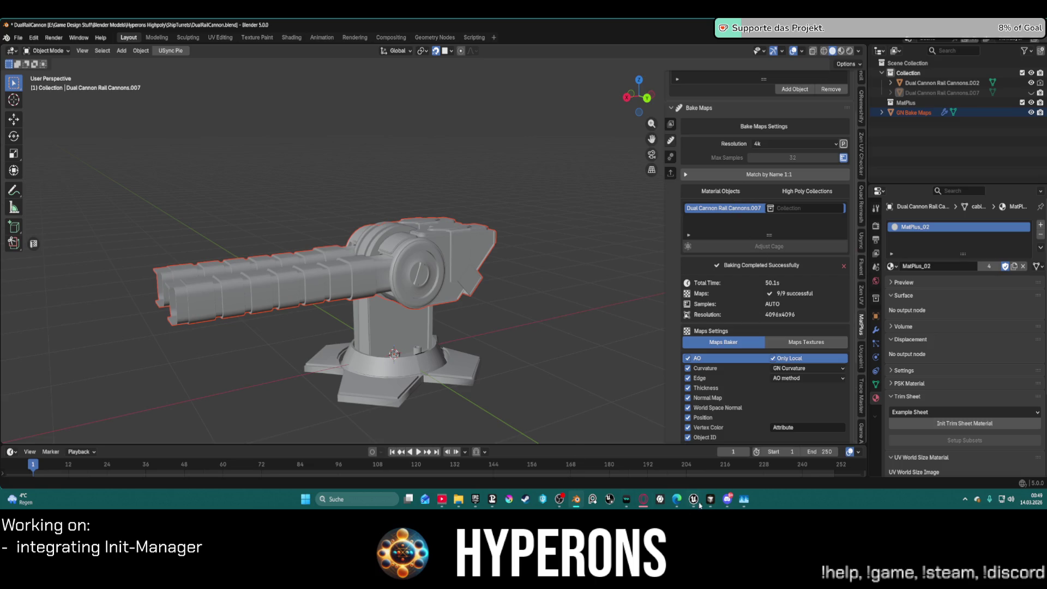
pyautogui.click(610, 499)
pyautogui.click(576, 499)
pyautogui.moveTo(576, 499)
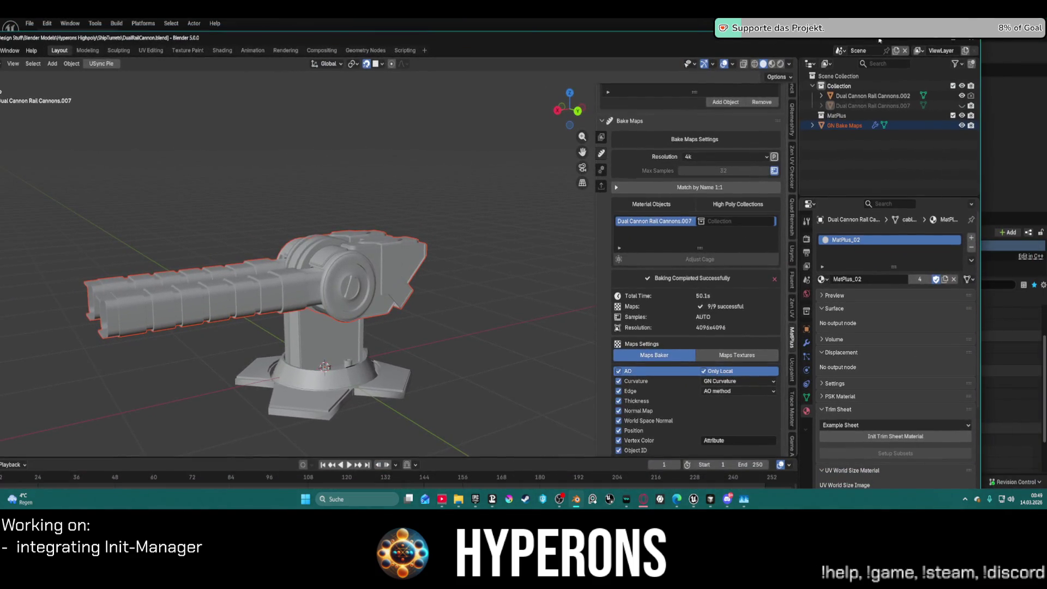
pyautogui.doubleClick(949, 41)
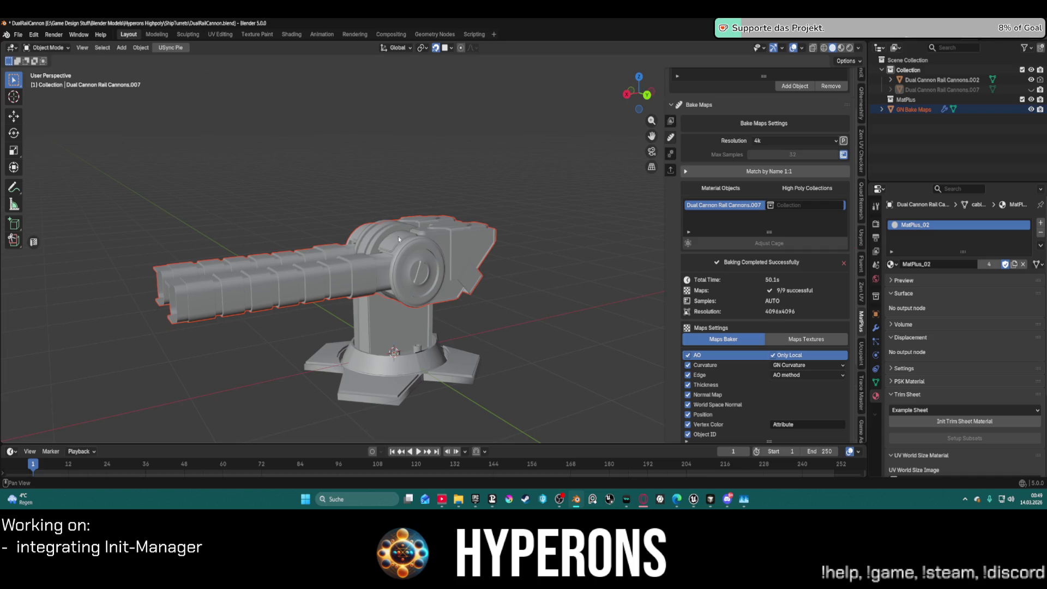
pyautogui.moveTo(91, 31)
pyautogui.mouseDown()
pyautogui.moveTo(119, 55)
pyautogui.moveTo(72, 33)
pyautogui.moveTo(121, 23)
pyautogui.mouseUp()
pyautogui.hotkey('alt', 'Tab')
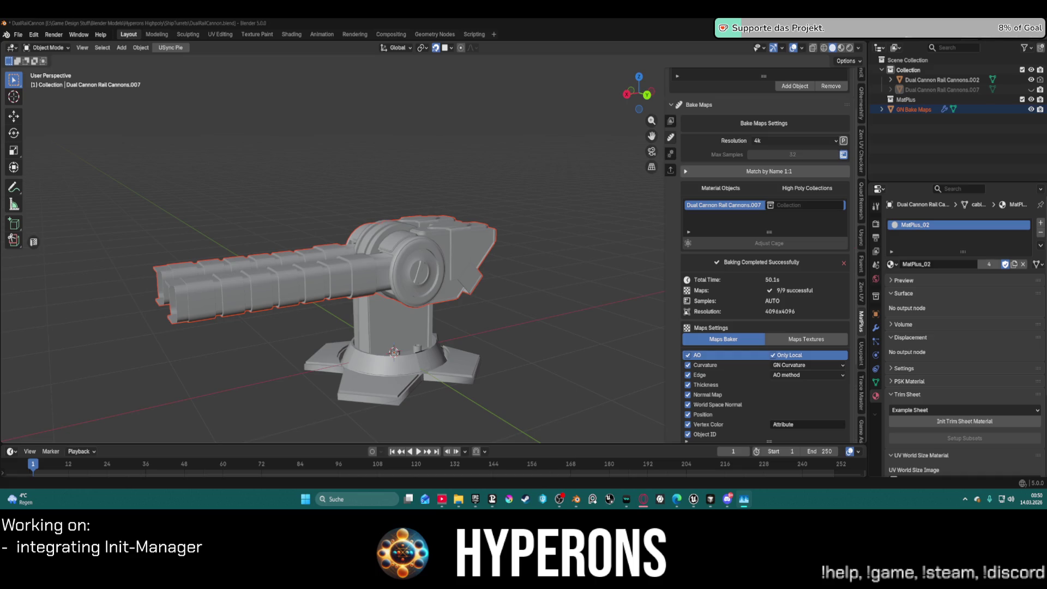
pyautogui.hotkey('ctrl', 'shift', 'Escape')
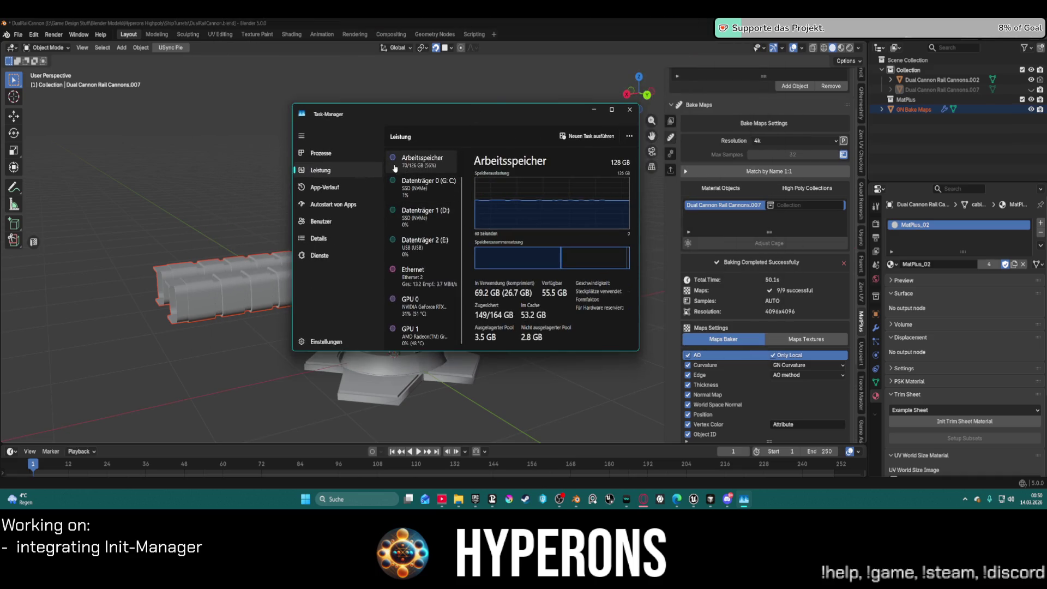
pyautogui.click(355, 153)
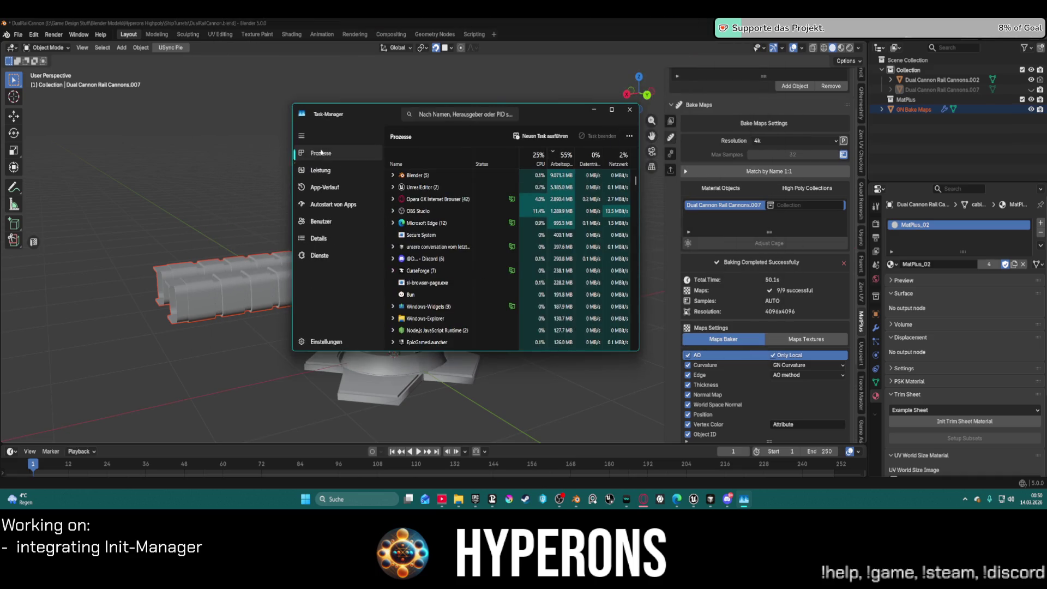
pyautogui.click(345, 177)
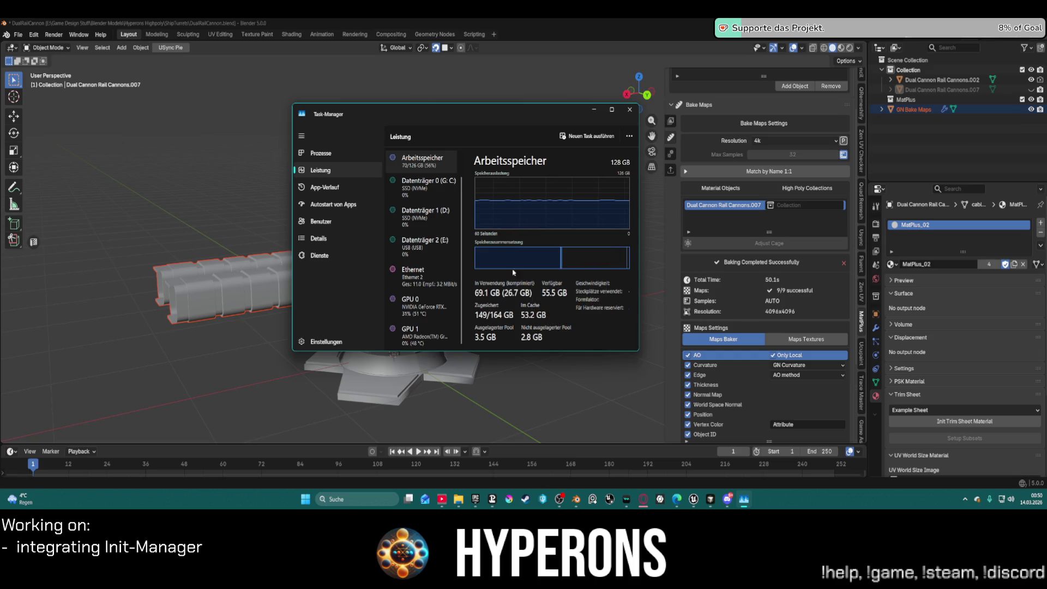
pyautogui.click(321, 155)
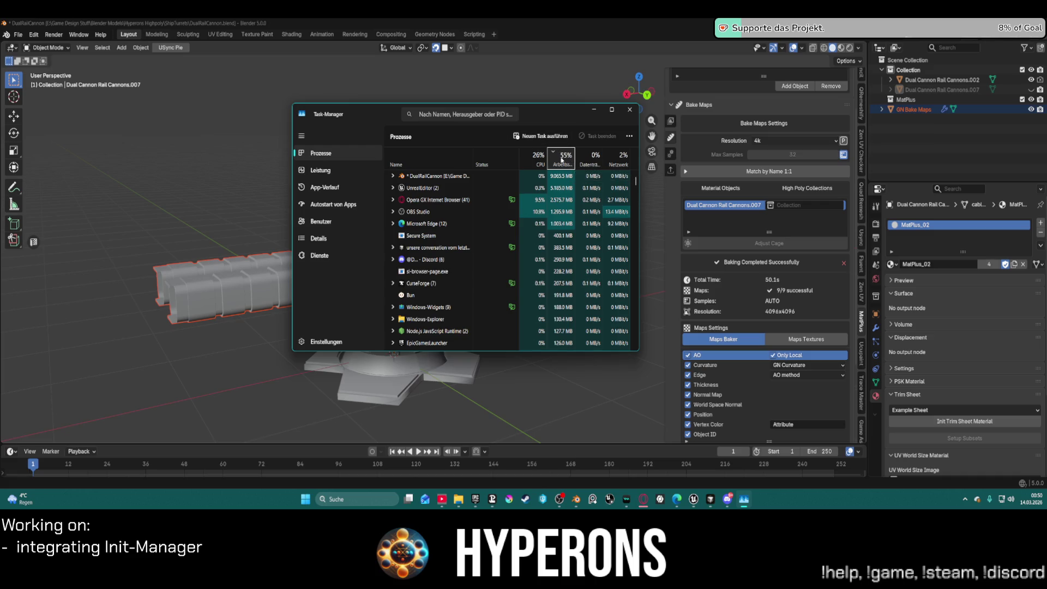
pyautogui.click(321, 170)
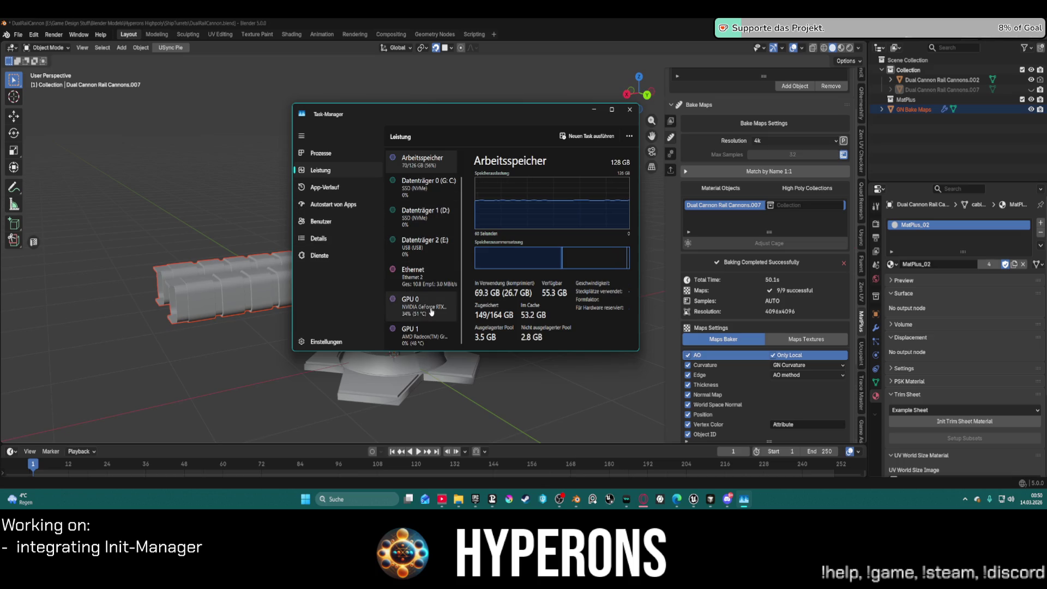
pyautogui.click(594, 109)
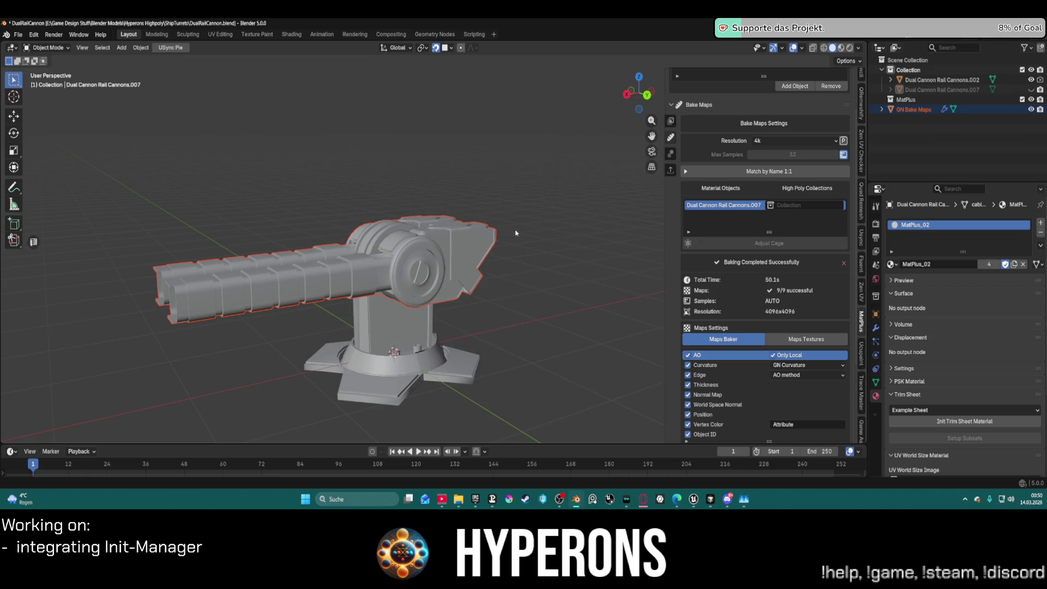